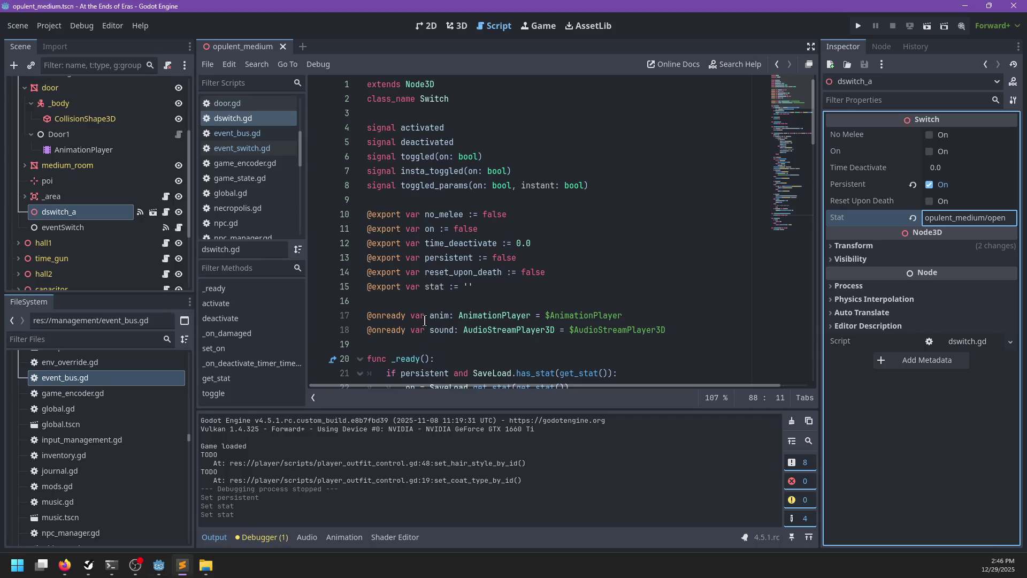
In npc_raziah.gd, change the get_stat string to 'opulent_medium/open' and save the script.
scroll(243, 164, down, 5)
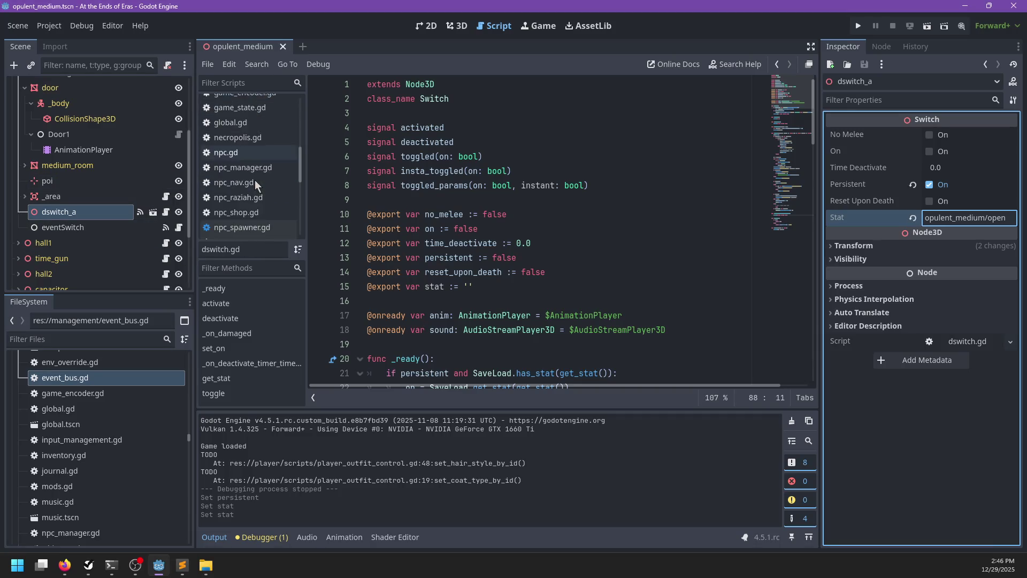
click(241, 144)
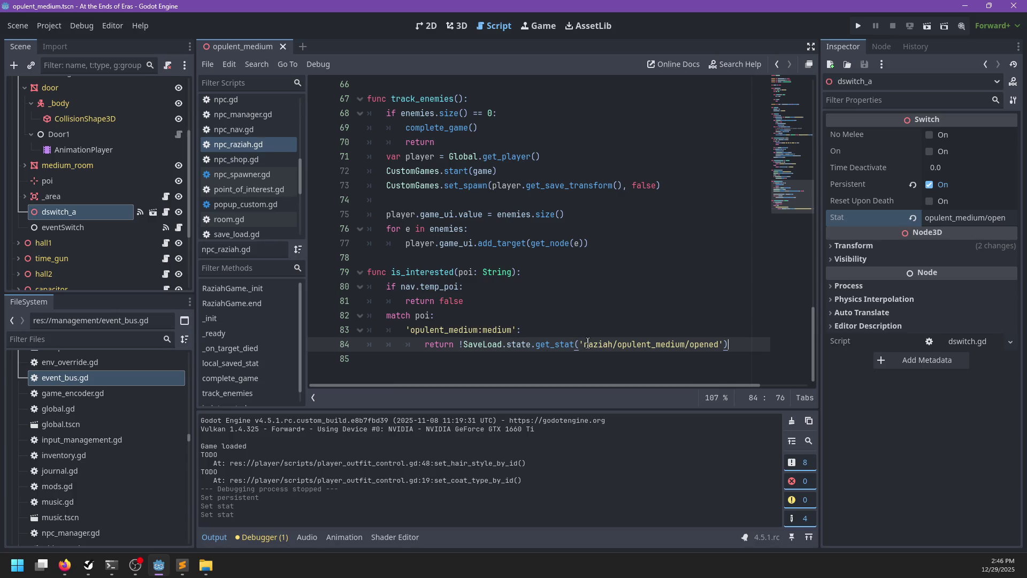
drag(584, 344, 614, 345)
key(BackSpace)
key(ctrl+Right)
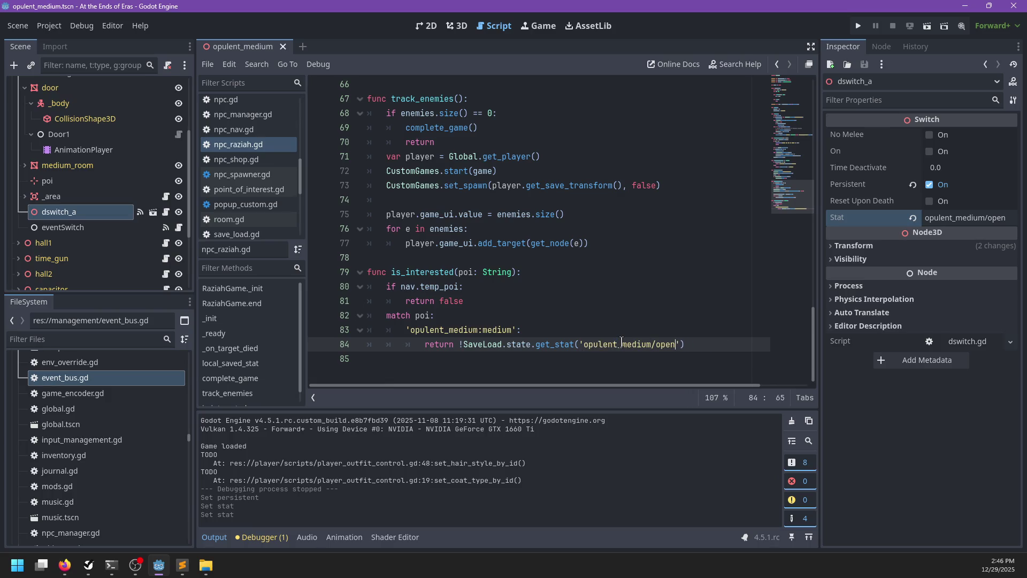
key(ctrl+s)
Flip the main view between 3D and 2D, then put the caret in raziah.dialog's opulent_medium block.
click(457, 26)
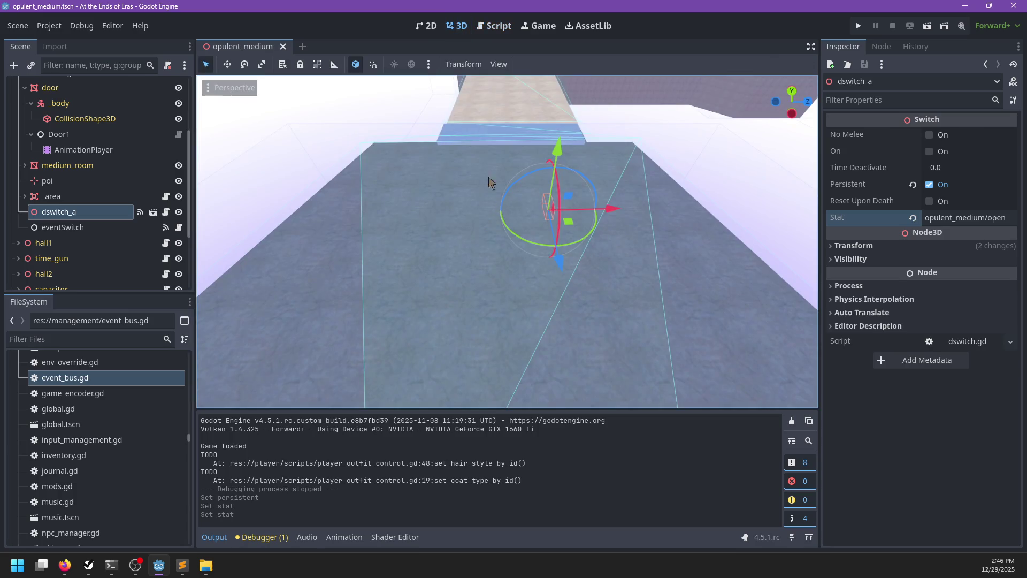
click(428, 27)
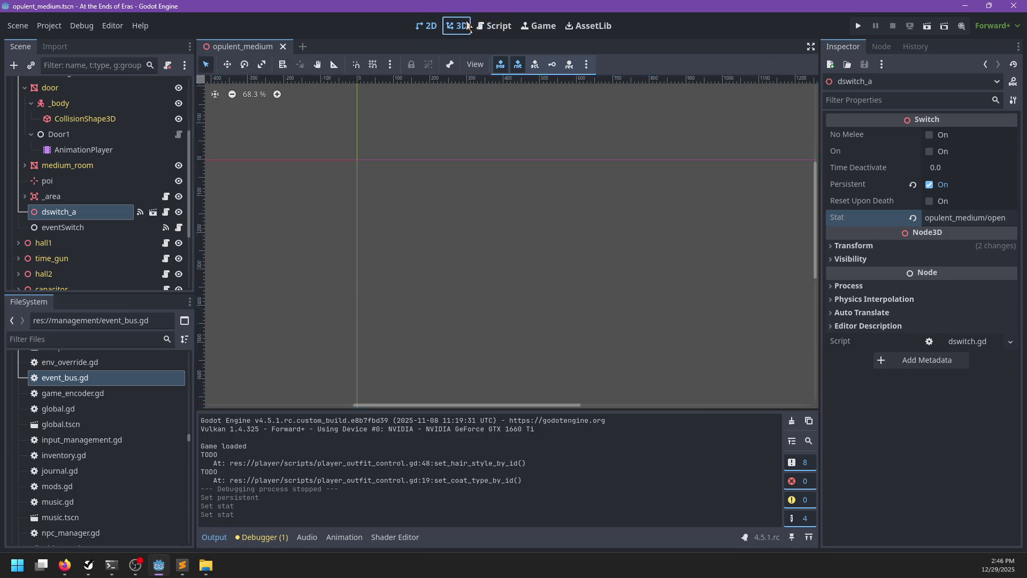
click(457, 26)
key(alt+Tab)
click(400, 241)
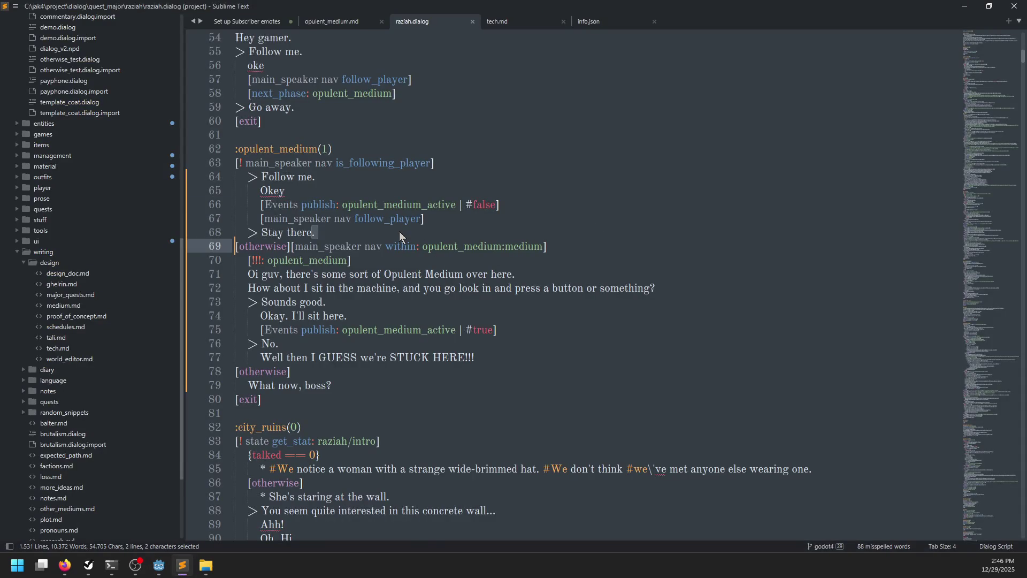
Check line 67 of raziah.dialog, then run the project from Godot with F5.
click(431, 219)
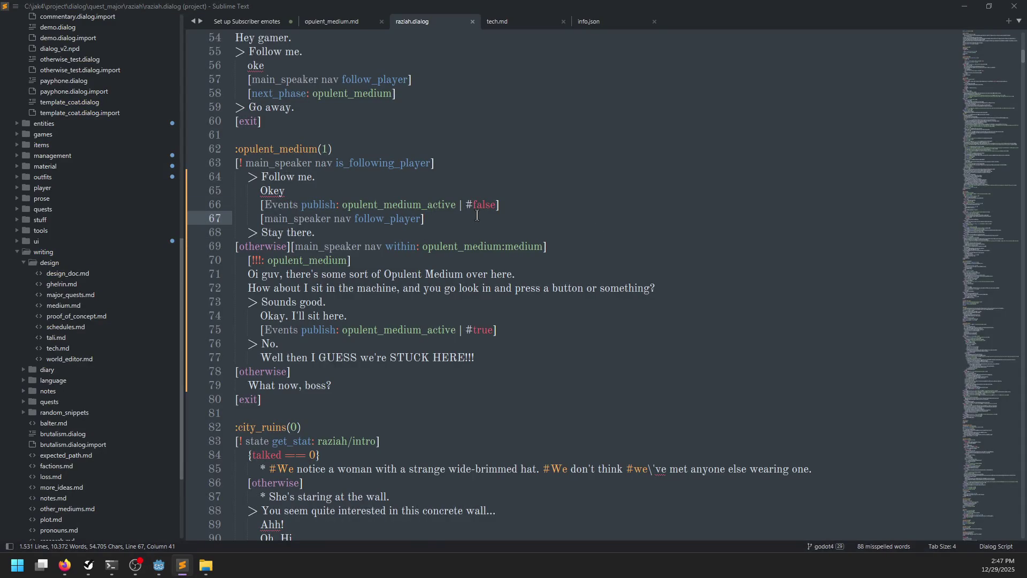
key(alt+Tab)
key(F5)
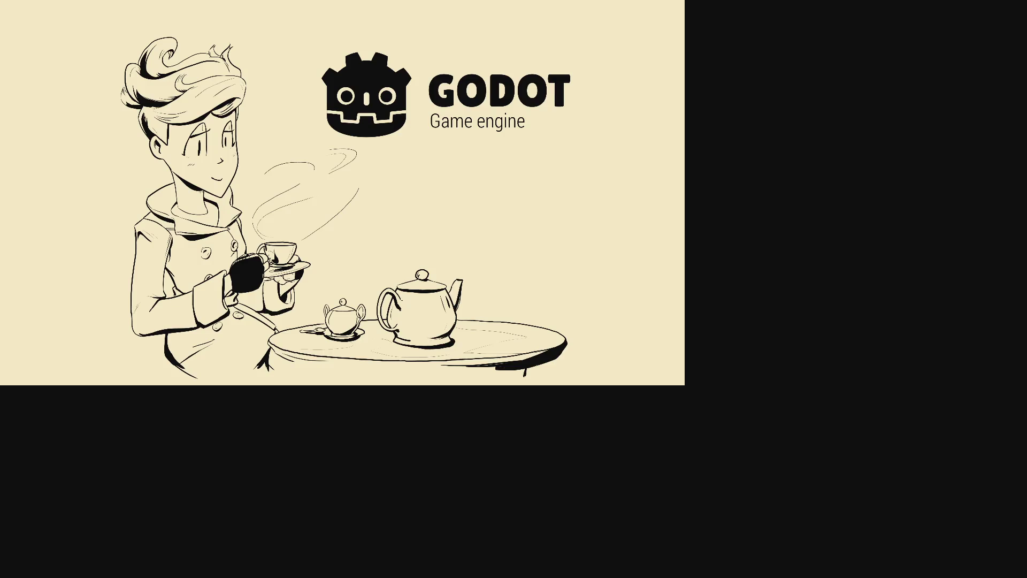
Start a game, answer Raziah with 'Sounds good.', hit the invalid 'Events' error, and stop the run.
key(Return)
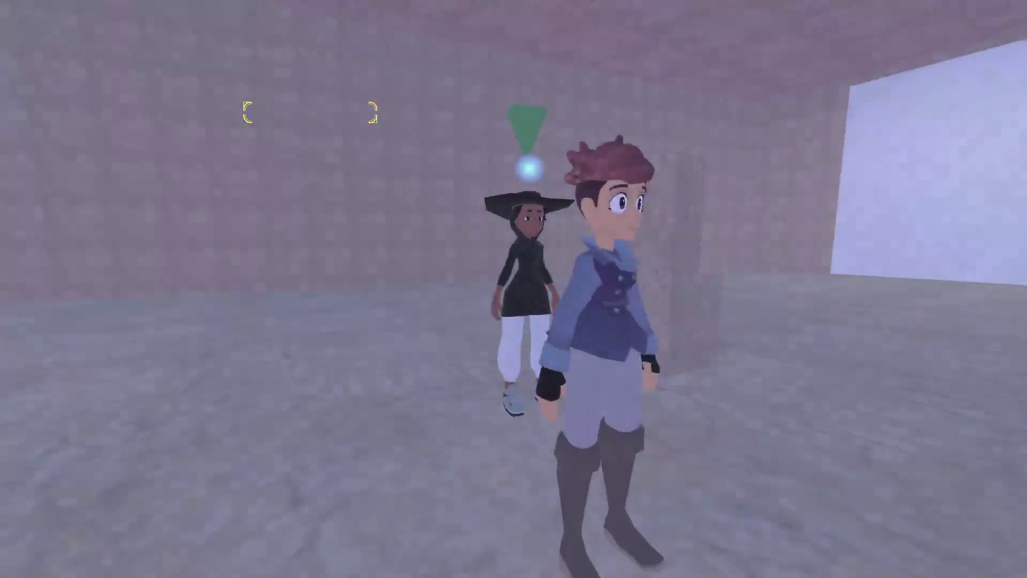
key(e)
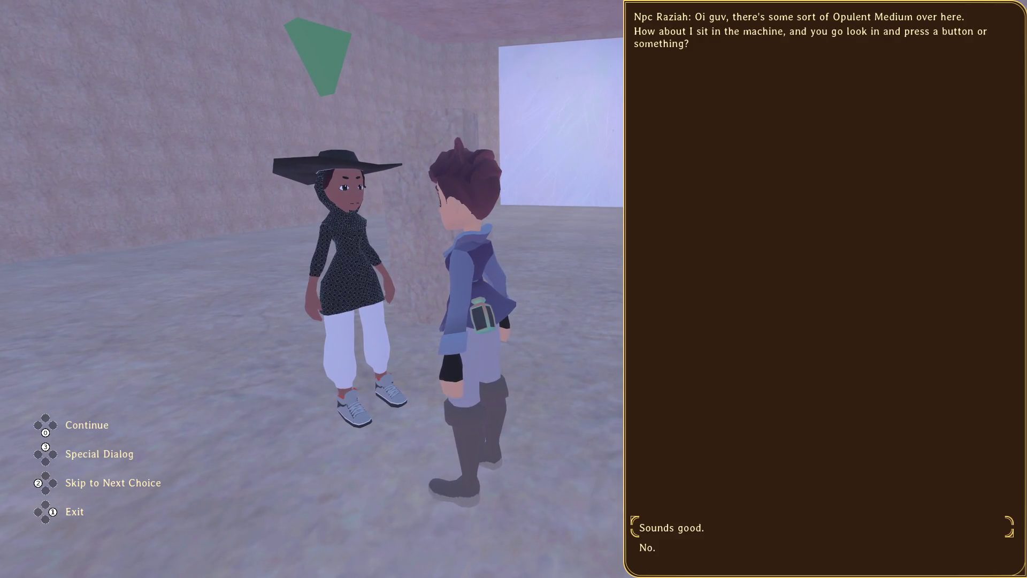
key(Return)
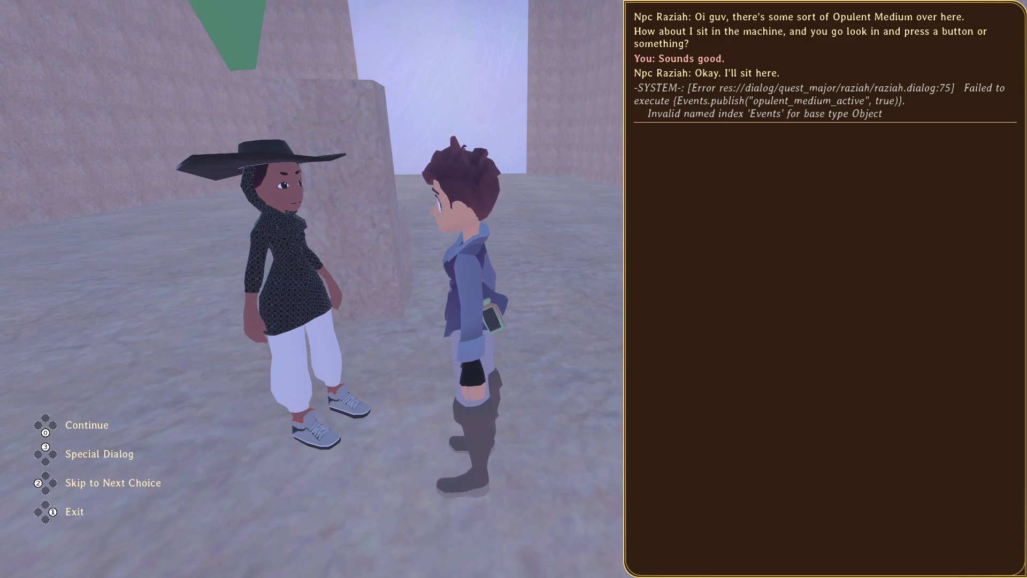
key(F8)
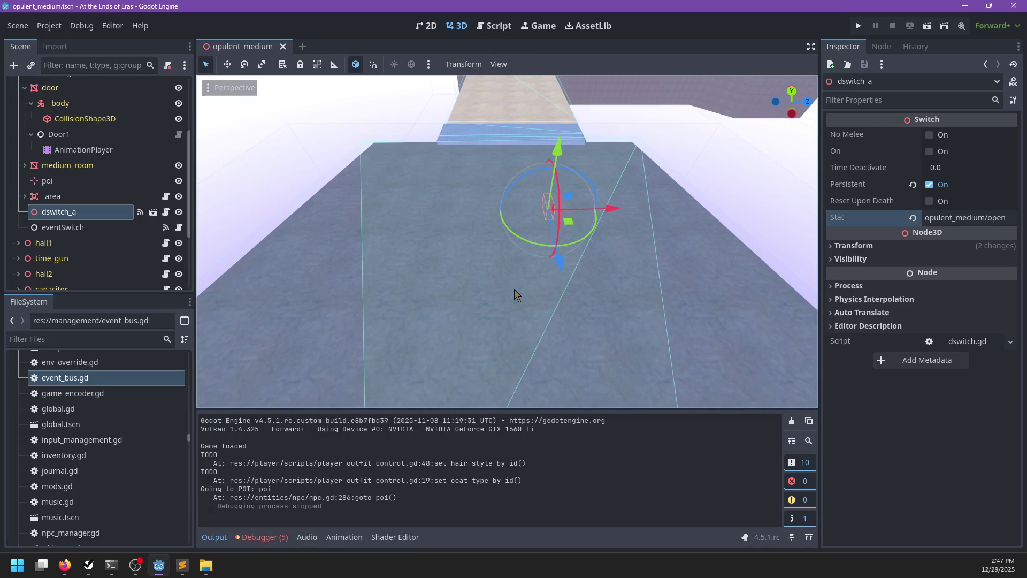
Select both 'Events' occurrences on lines 66 and 75 of raziah.dialog with multi-cursor.
key(alt+Tab)
double_click(280, 203)
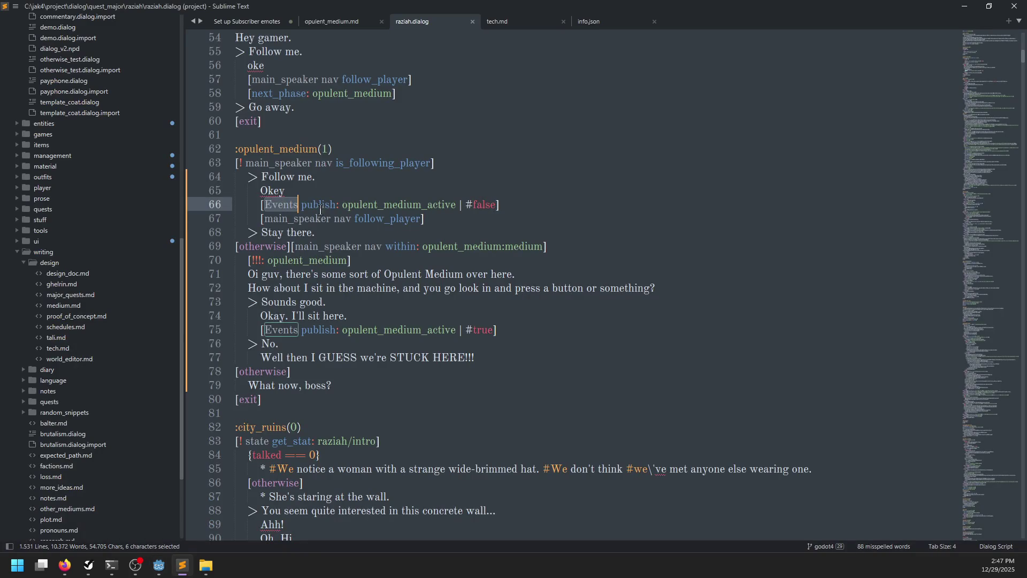
key(ctrl+d)
Back in Godot, filter the project files and open global.gd.
key(alt+Tab)
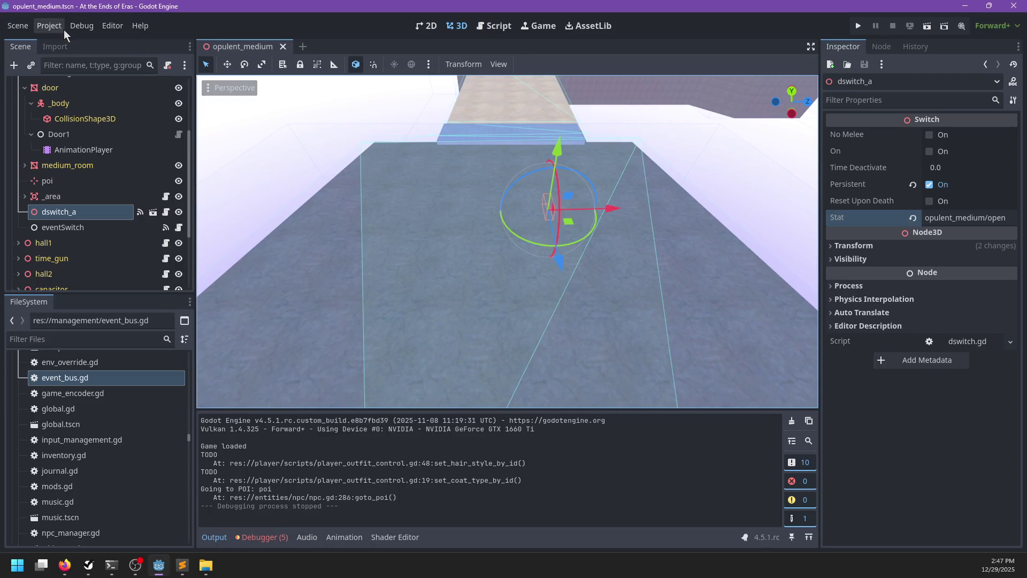
drag(90, 233, 90, 293)
click(68, 335)
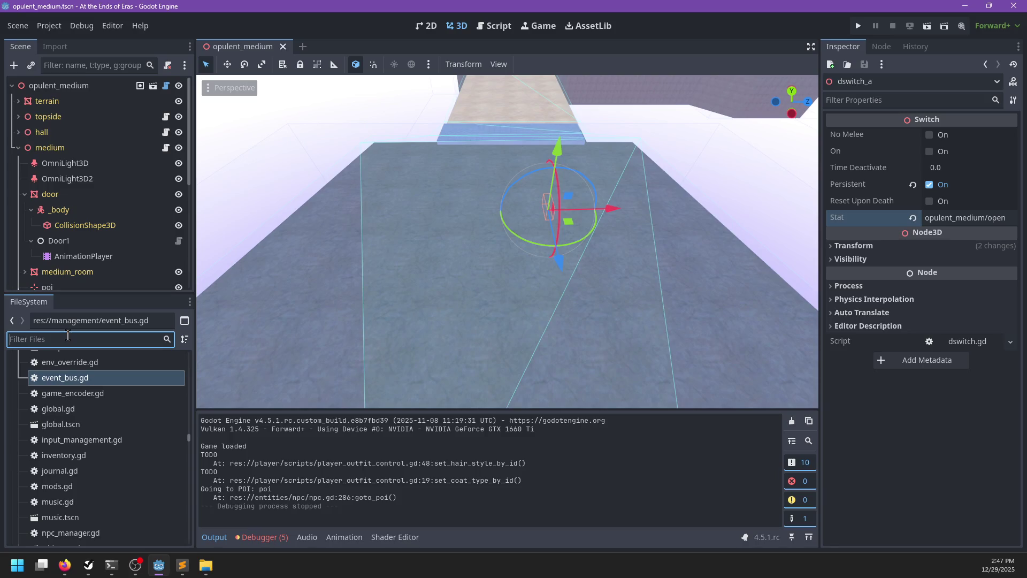
double_click(58, 408)
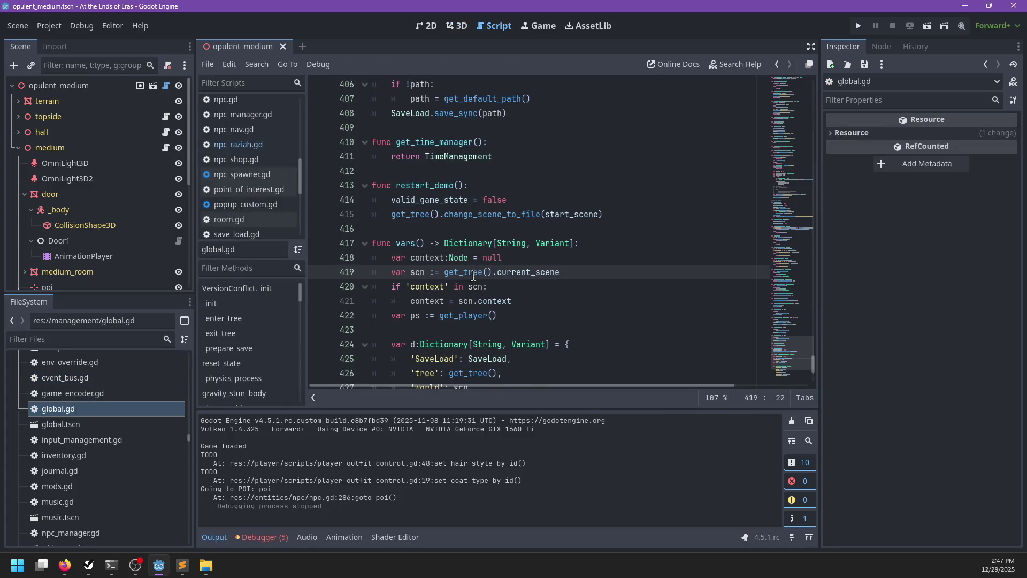
Add a new 'Events': EventBus entry after line 433 of global.gd's dictionary.
scroll(504, 259, down, 2)
click(507, 296)
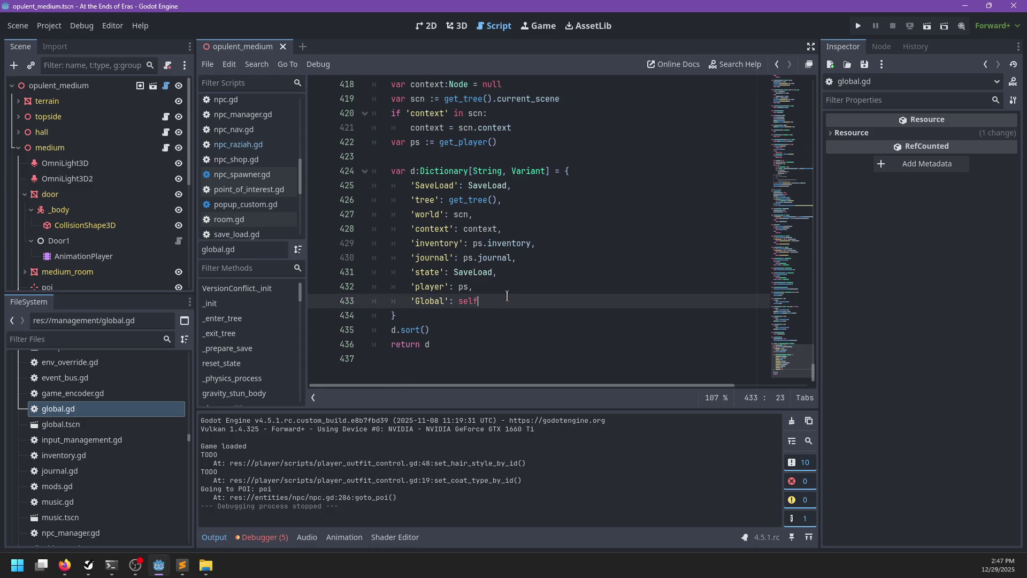
text(,)
key(Return)
text('Event)
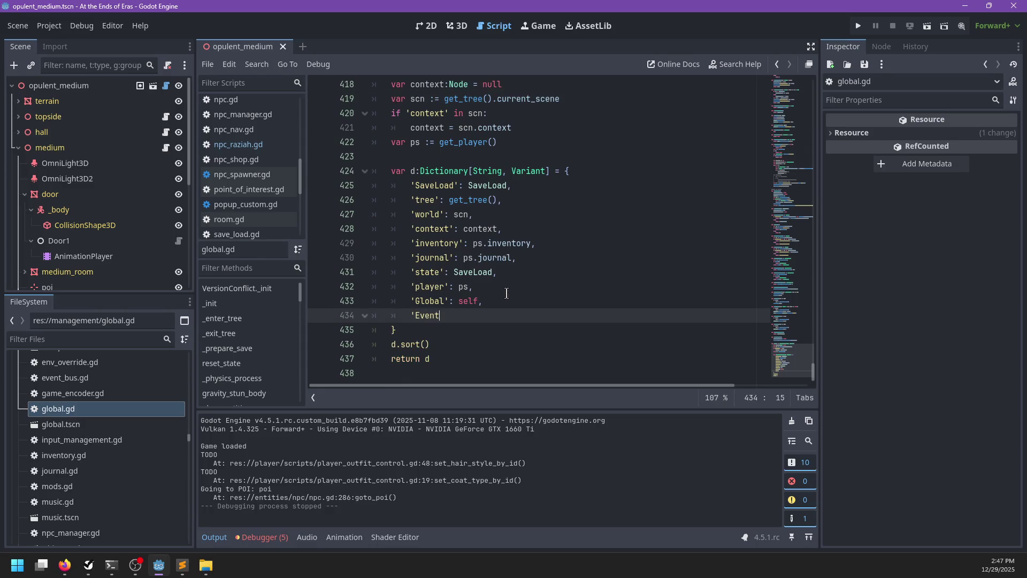
text(s': EventHub)
key(ctrl+BackSpace)
text(Even)
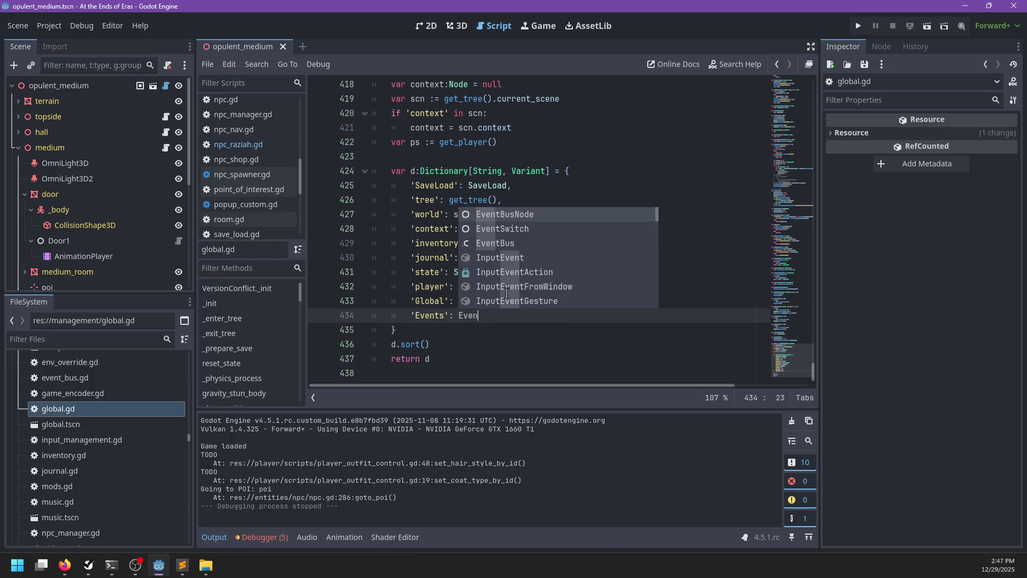
text(tBus)
key(ctrl+s)
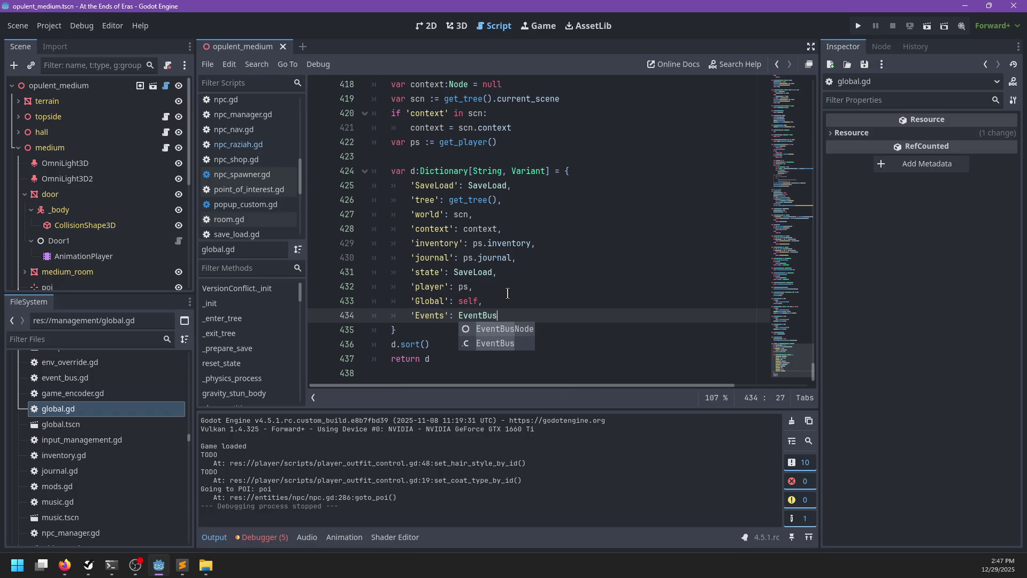
Fix the value and rename the key so the entry reads 'EventBus': EventBus, then save global.gd.
key(BackSpace)
key(BackSpace)
key(BackSpace)
text(s)
click(51, 26)
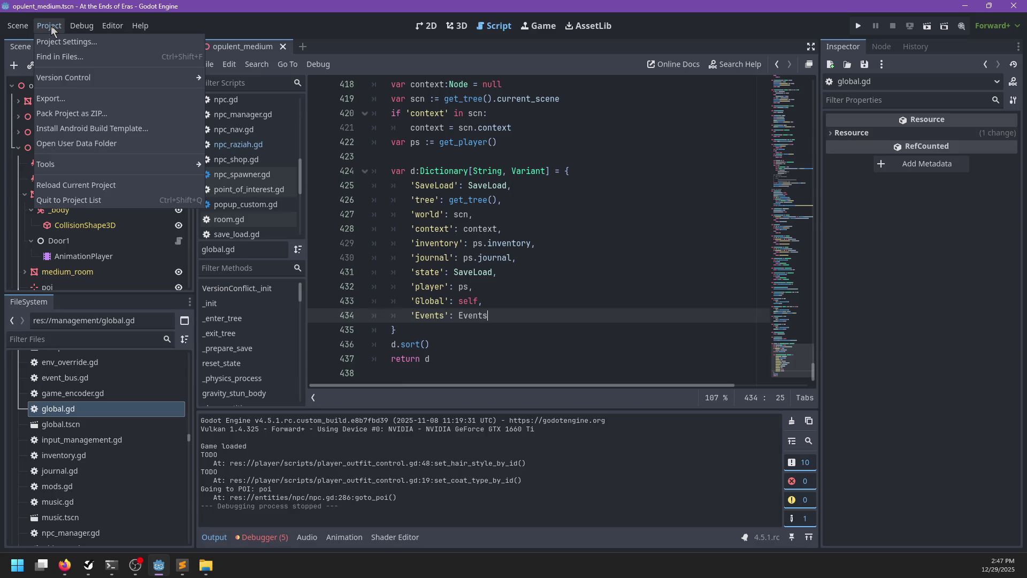
click(52, 31)
key(BackSpace)
text(Bus)
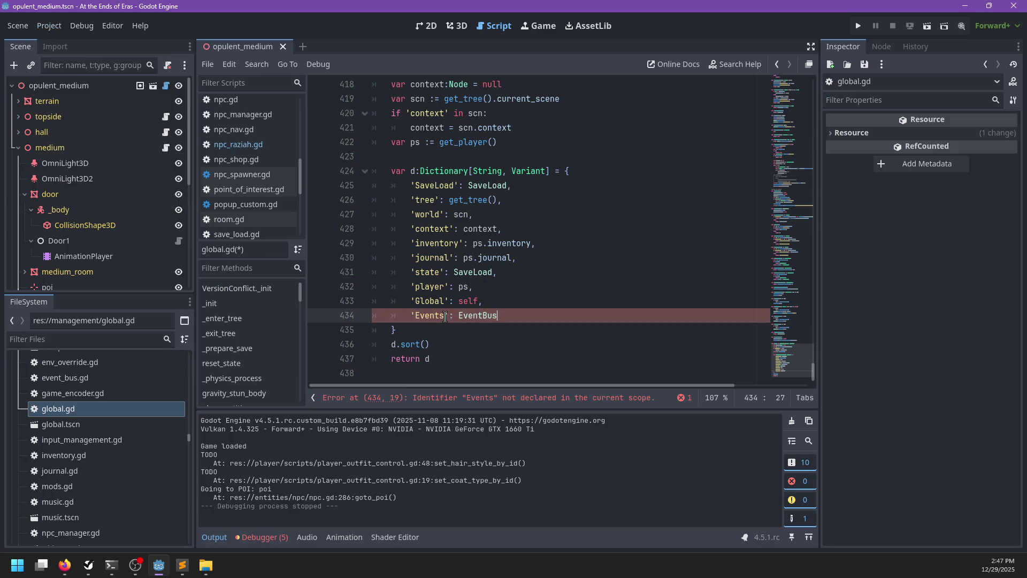
key(ctrl+s)
click(443, 315)
key(BackSpace)
text(Bus)
key(ctrl+s)
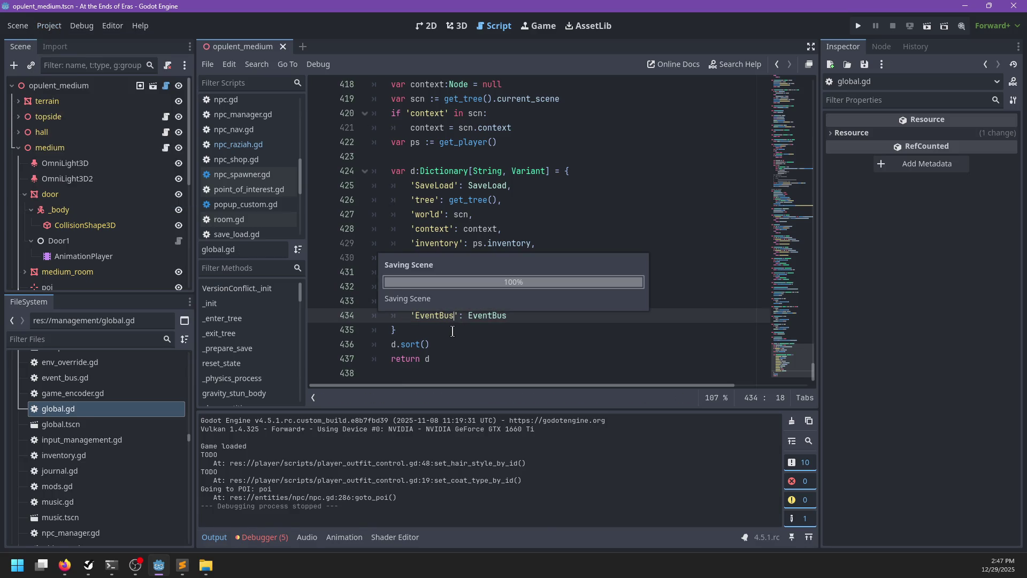
Rename both Events calls in raziah.dialog to EventBus, save, and relaunch the game from Godot.
key(alt+Tab)
key(Escape)
key(Right)
key(ctrl+u)
key(Right)
key(BackSpace)
text(Bus)
key(ctrl+s)
key(alt+Tab)
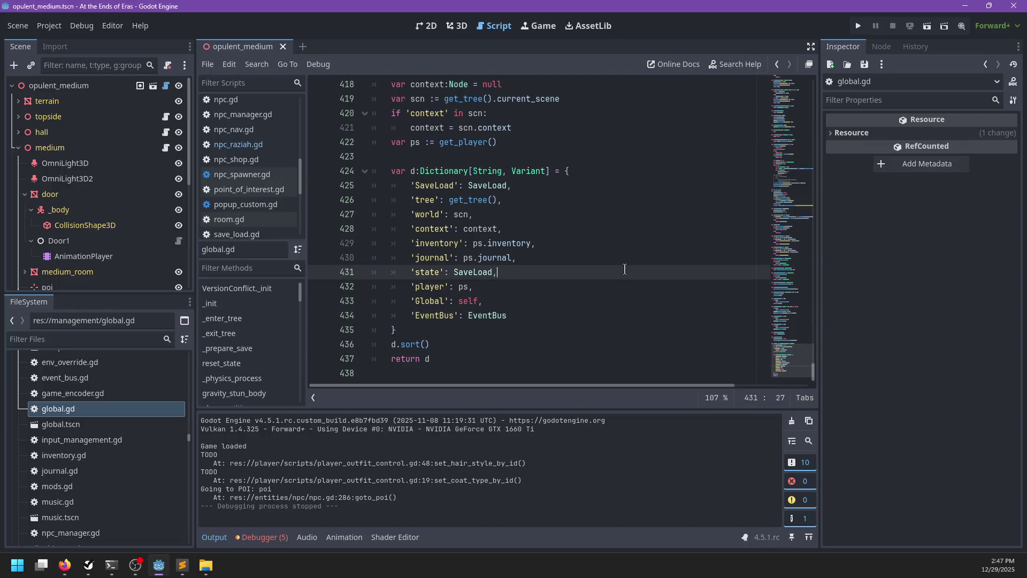
key(F5)
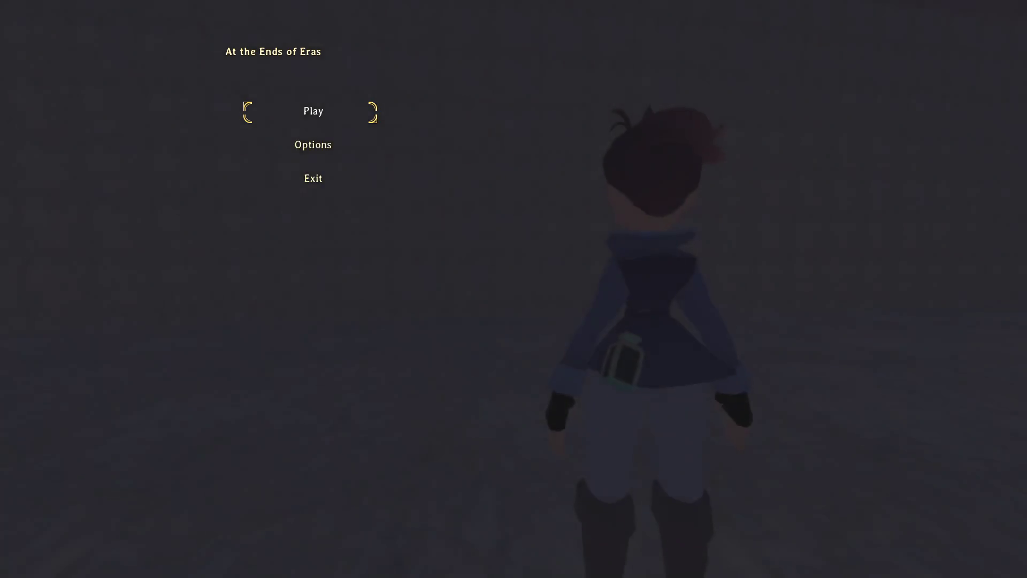
Start a new game from the main menu and begin talking to Raziah.
key(Return)
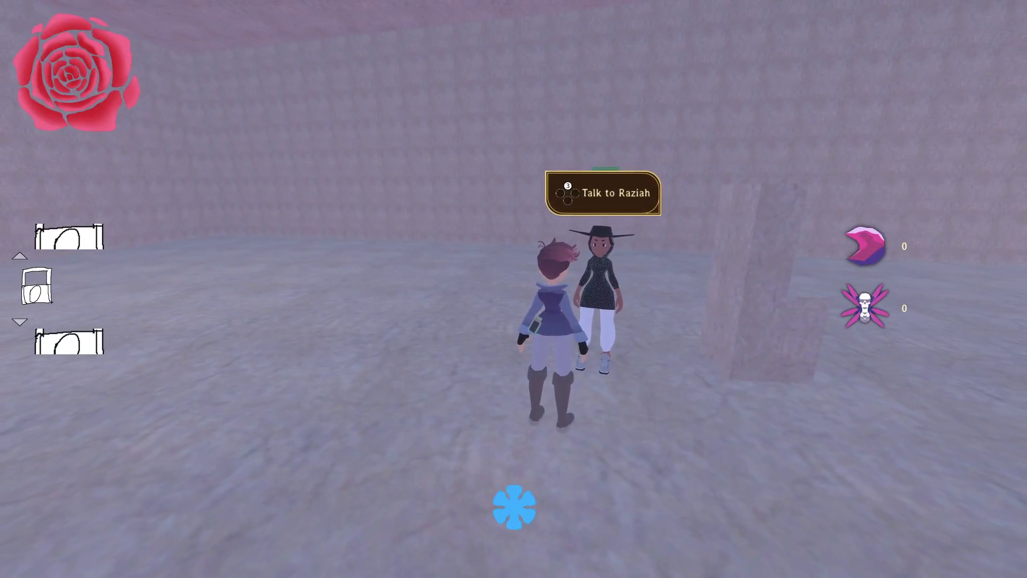
key(Return)
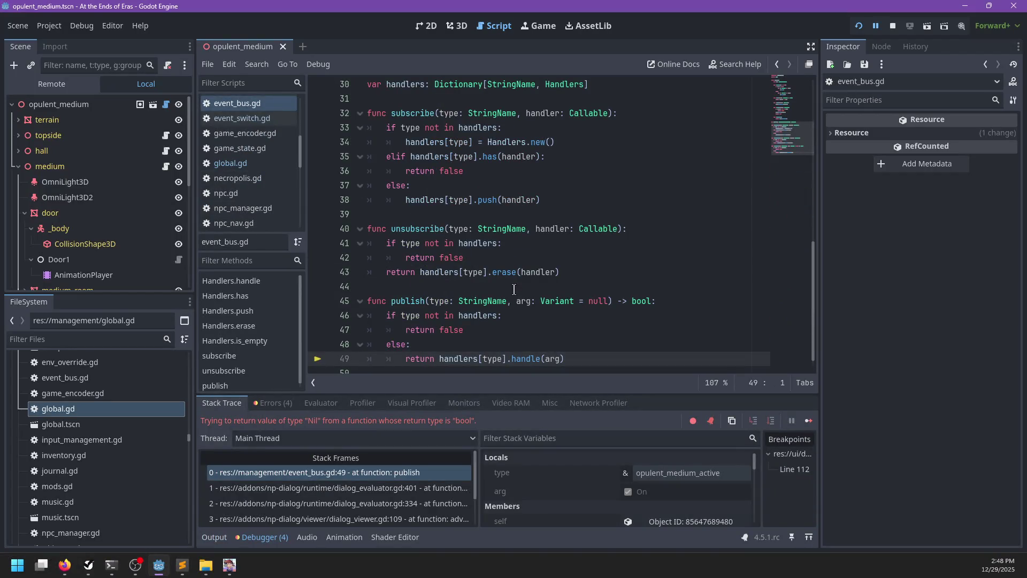
Inspect the Handlers class in event_bus.gd and jump to the handle function definition.
mouse_move(451, 363)
scroll(497, 325, up, 2)
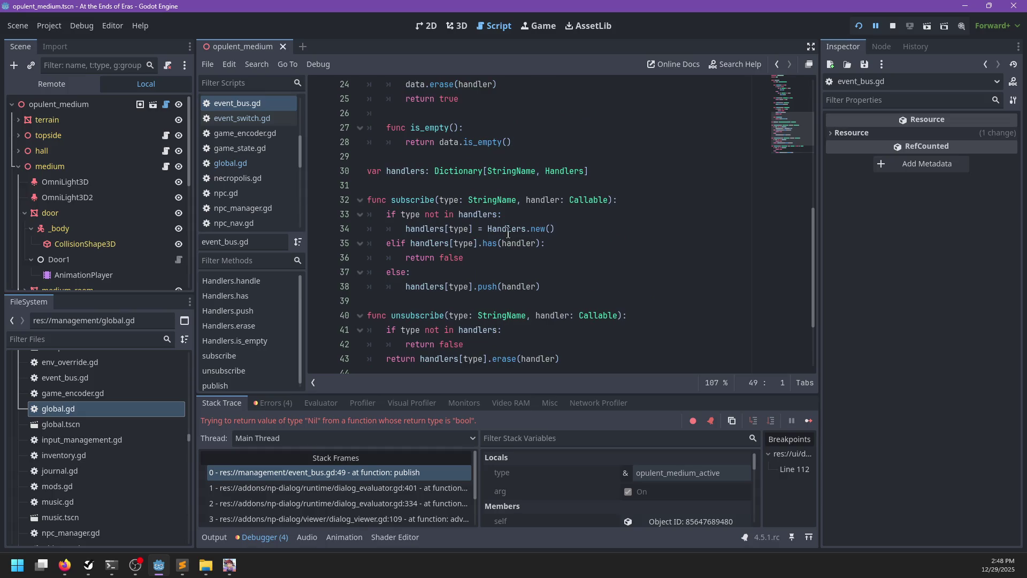
double_click(506, 228)
scroll(547, 256, down, 2)
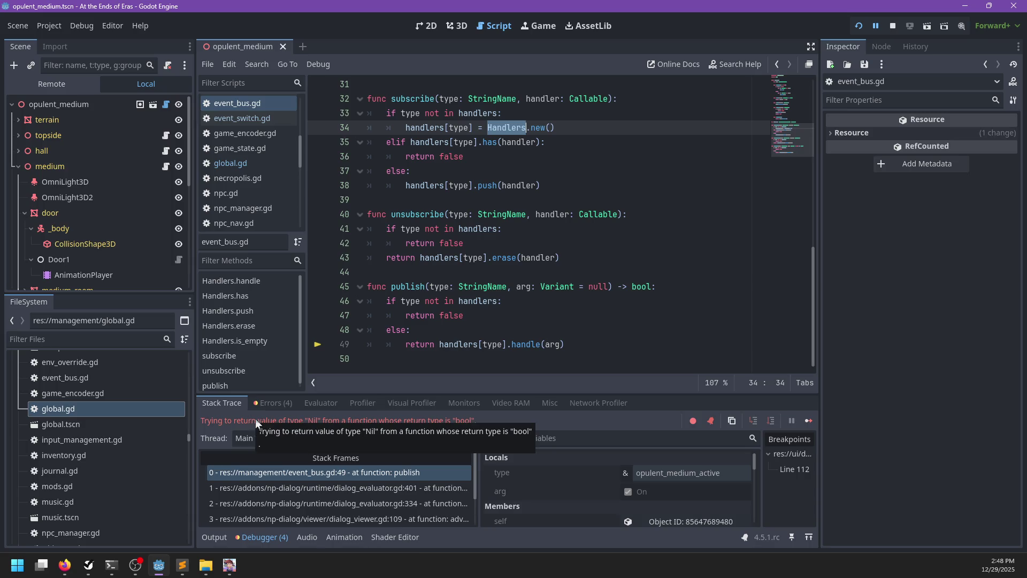
ctrl+click(528, 343)
Add '>' after null) on line 7 and a 'return true' line after line 13, then relaunch.
click(497, 171)
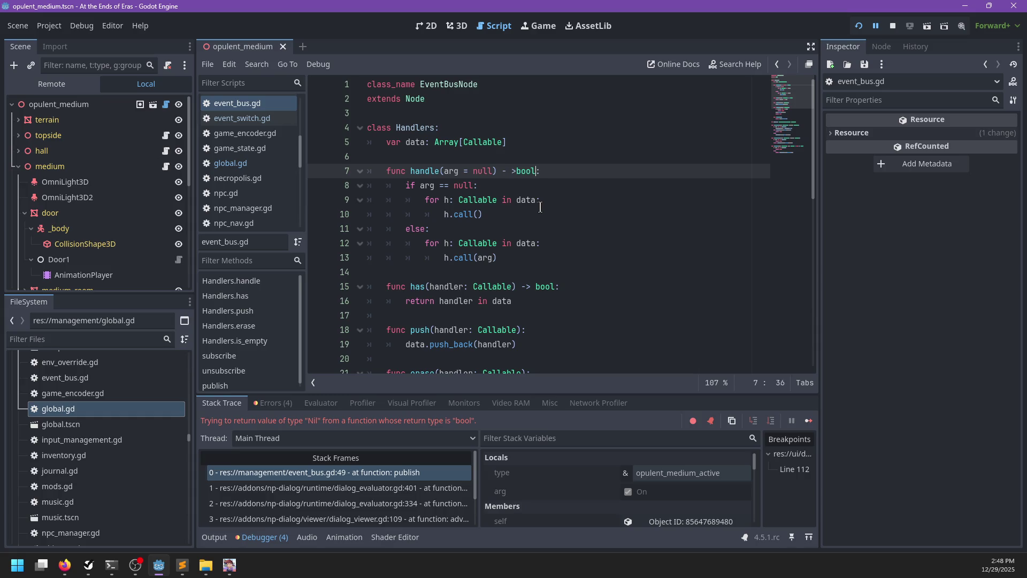
text(>)
click(530, 257)
key(Return)
text(return true)
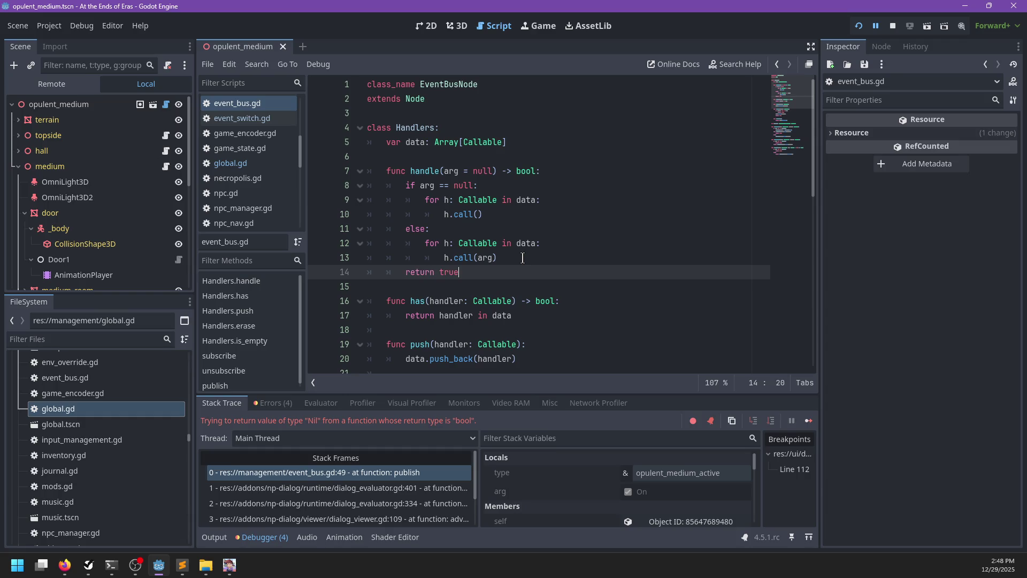
key(F5)
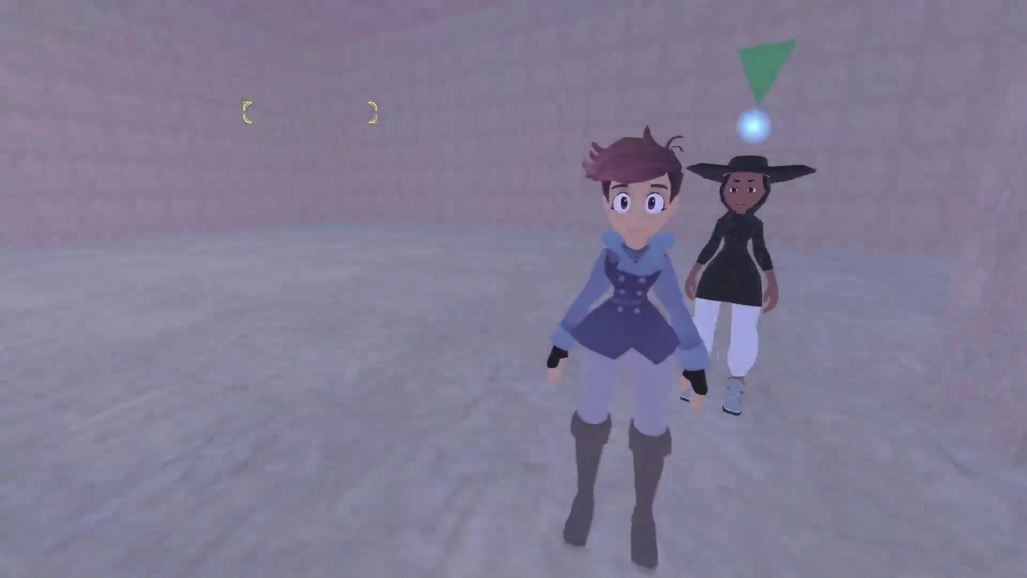
Tell Raziah 'Sounds good.', run toward the glowing doorway, then pause and return to Godot.
key(e)
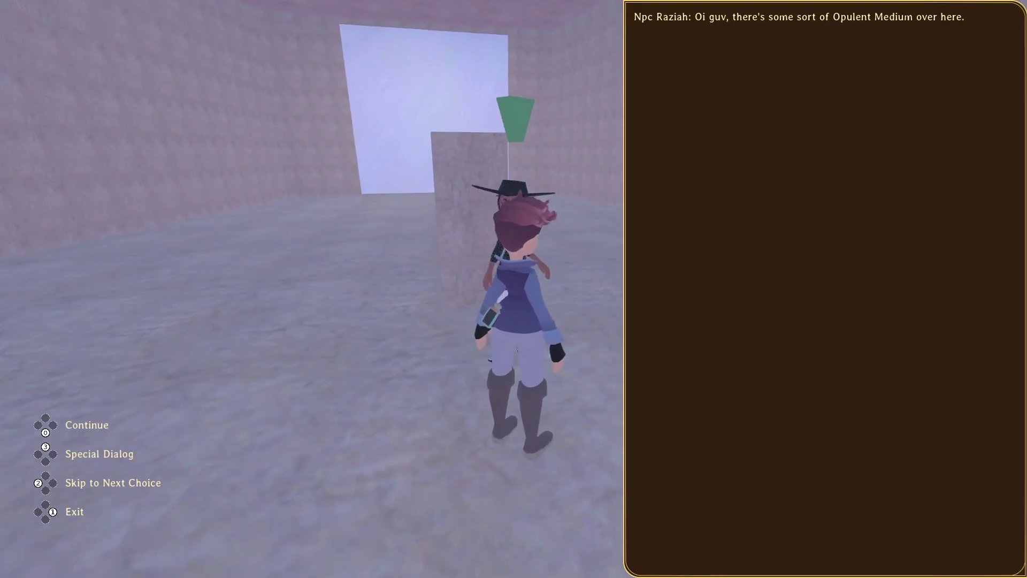
click(674, 528)
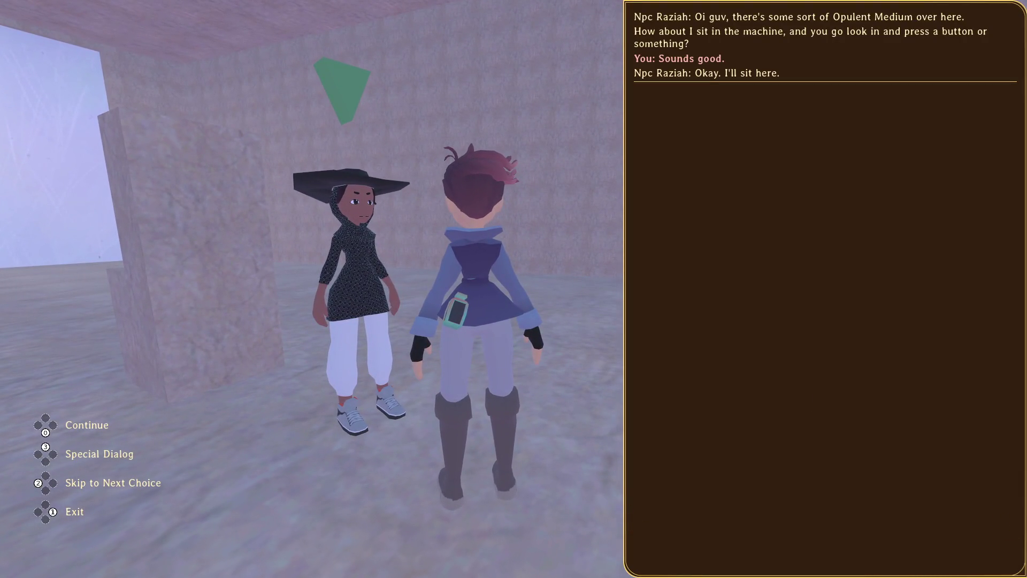
key(Escape)
key(w)
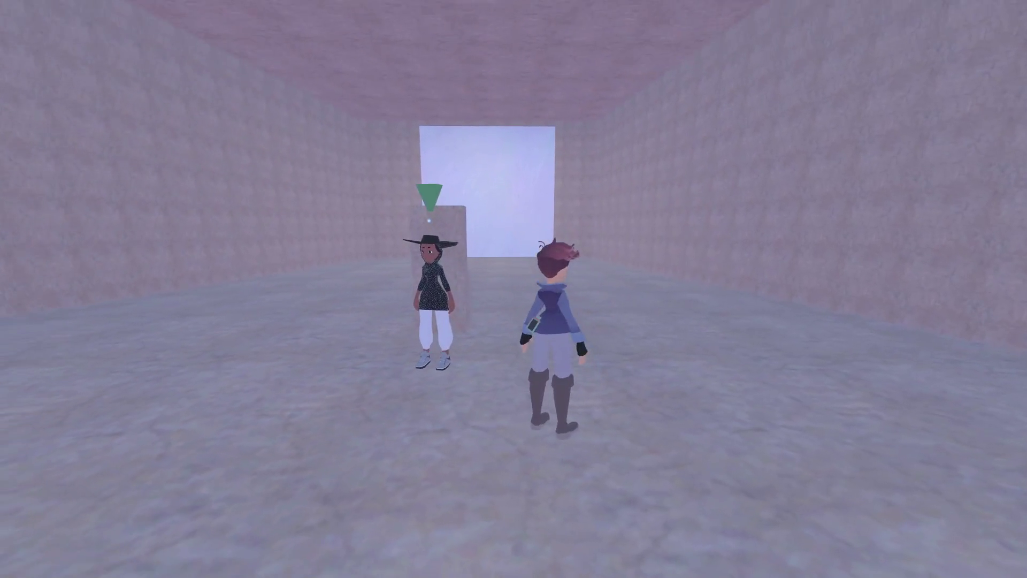
key(w)
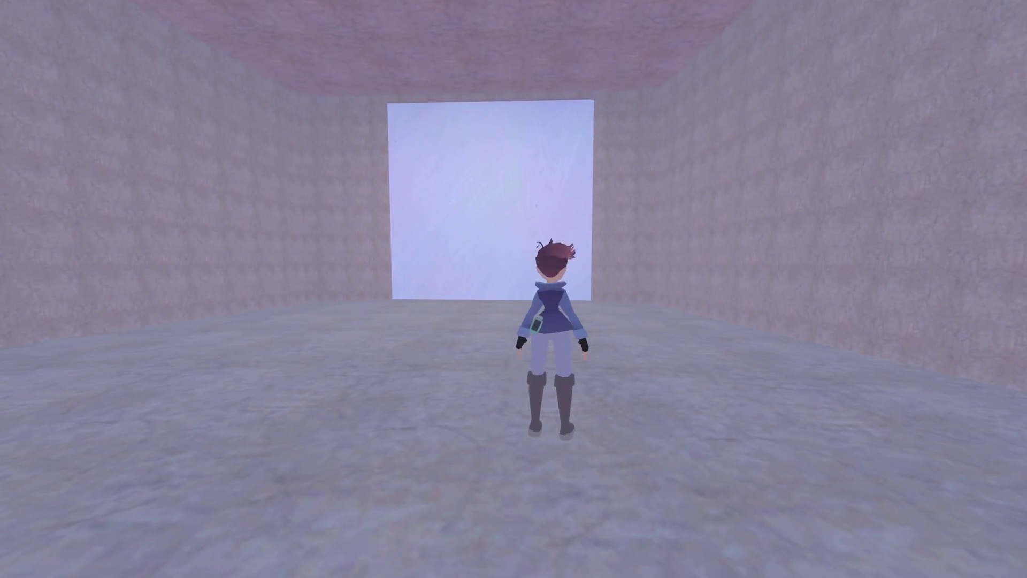
key(Escape)
key(alt+Tab)
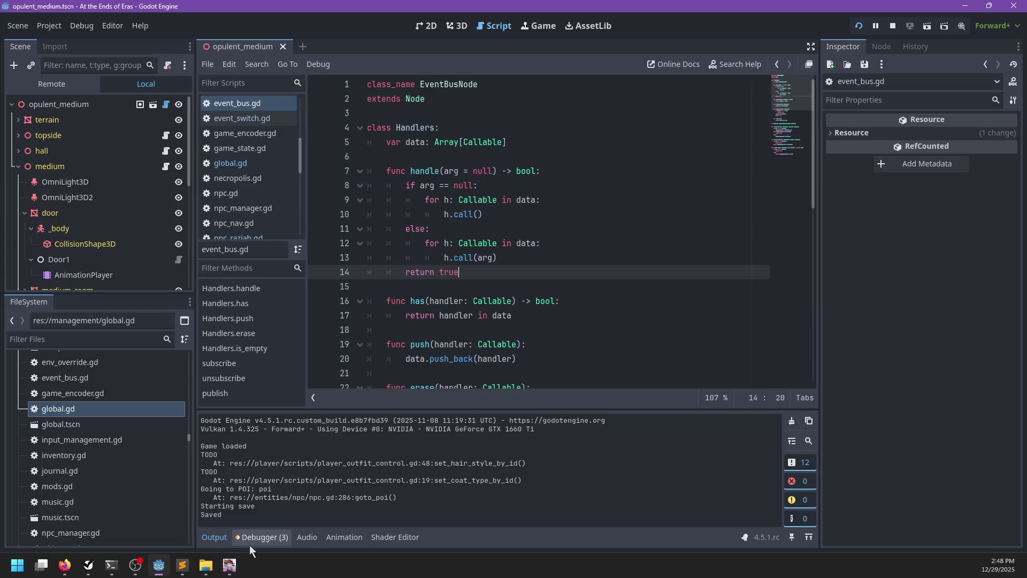
Show the debugger errors, open eventSwitch's script, and set a breakpoint on line 16 (on = p_on).
click(256, 537)
click(273, 402)
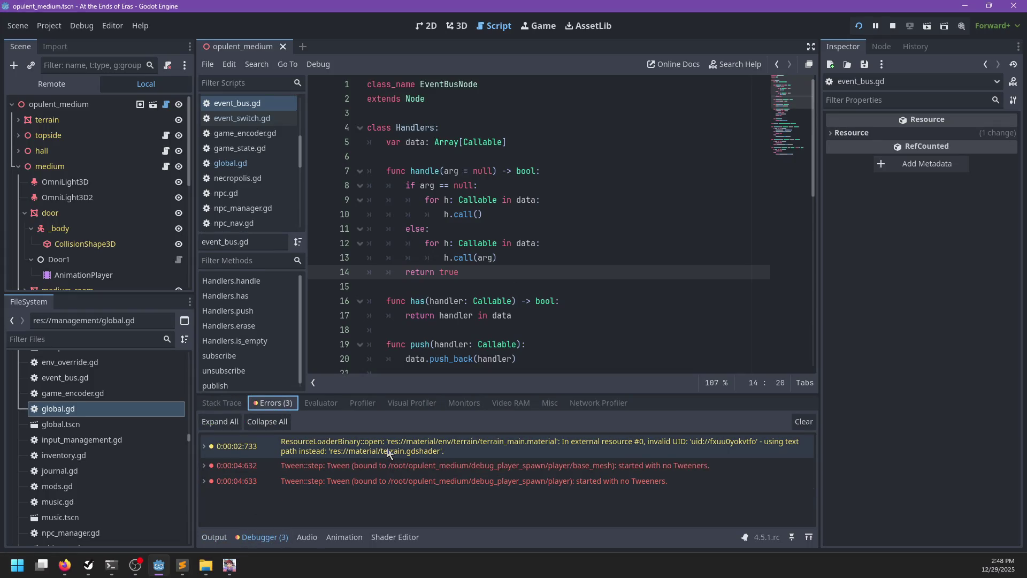
scroll(53, 224, down, 5)
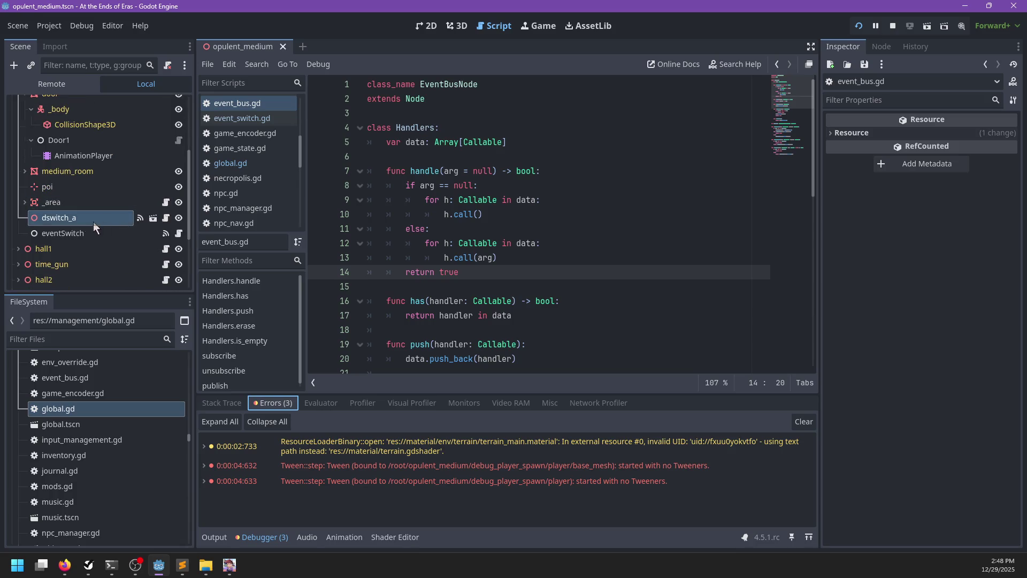
click(179, 233)
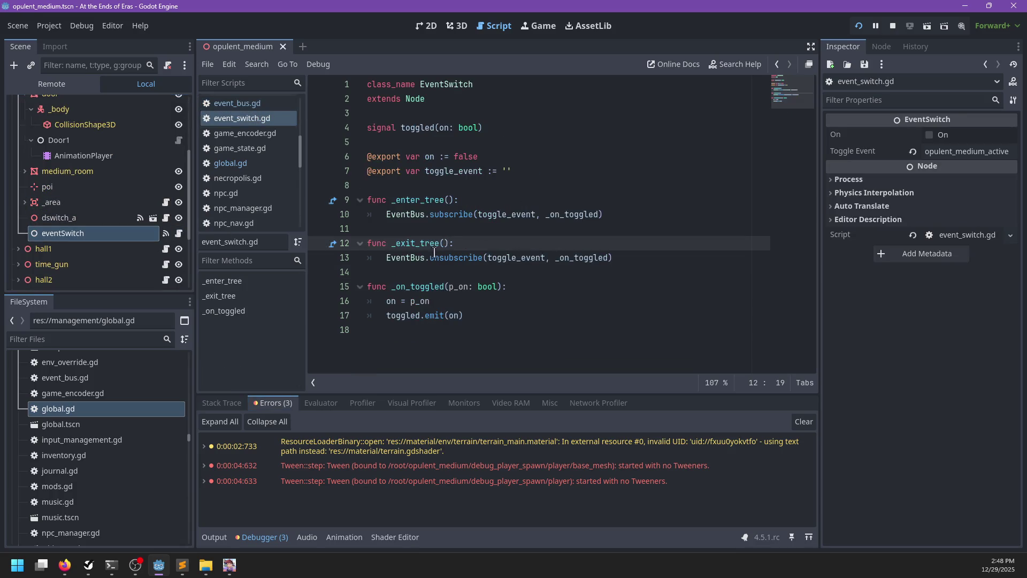
click(318, 301)
click(544, 315)
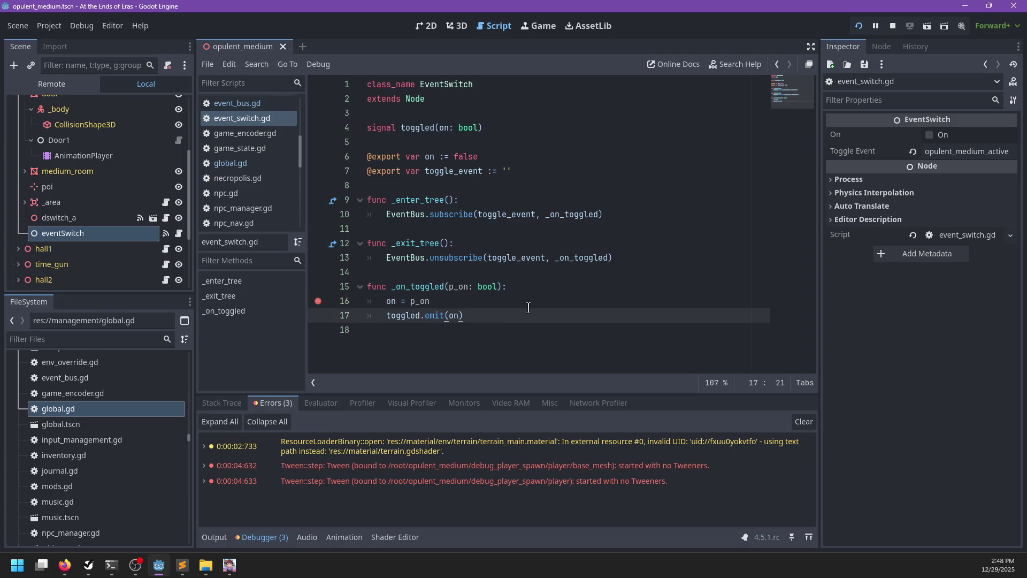
Resume the game, replay Raziah's conversation choosing 'Sounds good.', then pause it.
key(alt+Tab)
key(Escape)
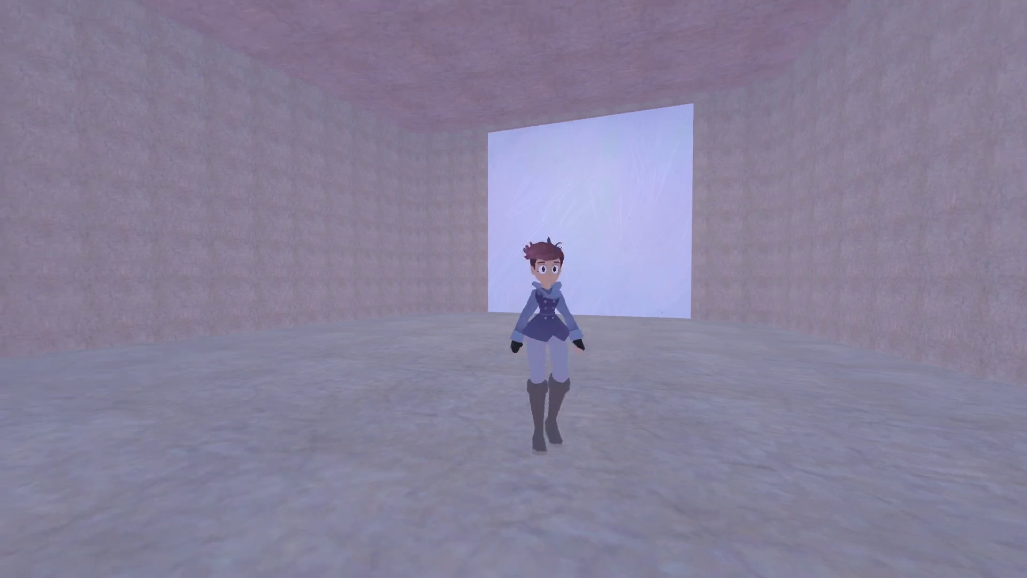
key(e)
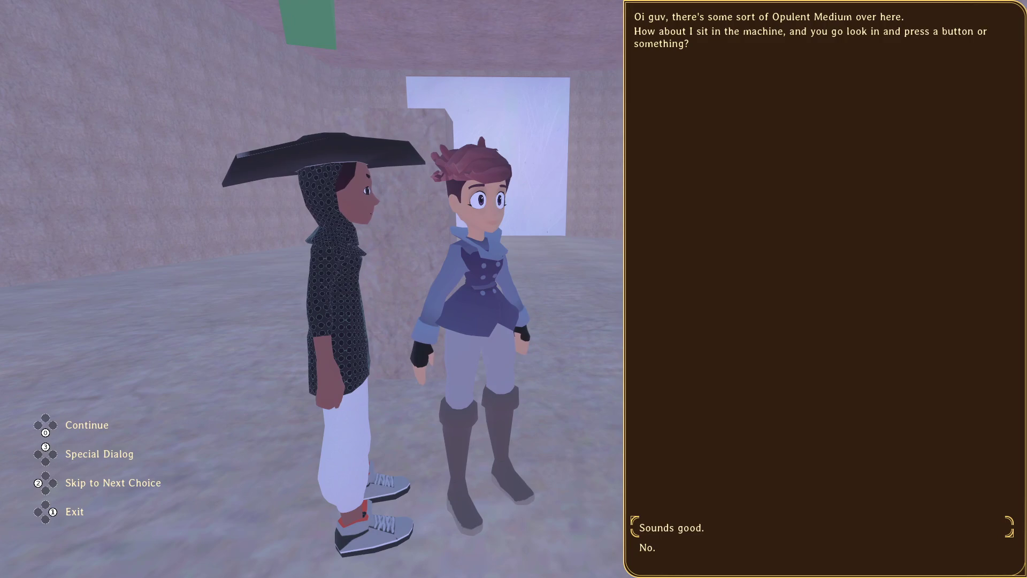
key(Return)
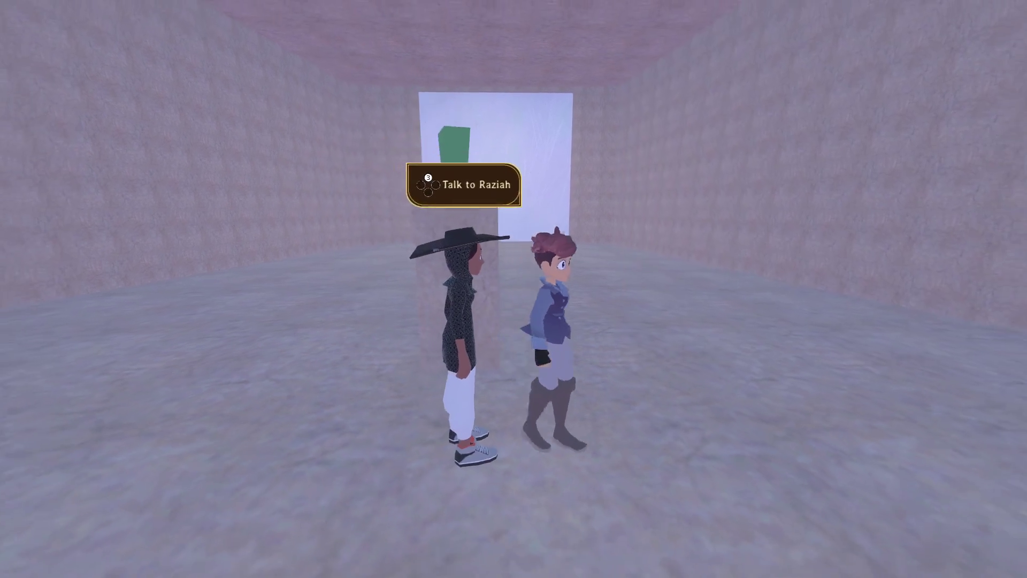
key(Escape)
key(alt+Tab)
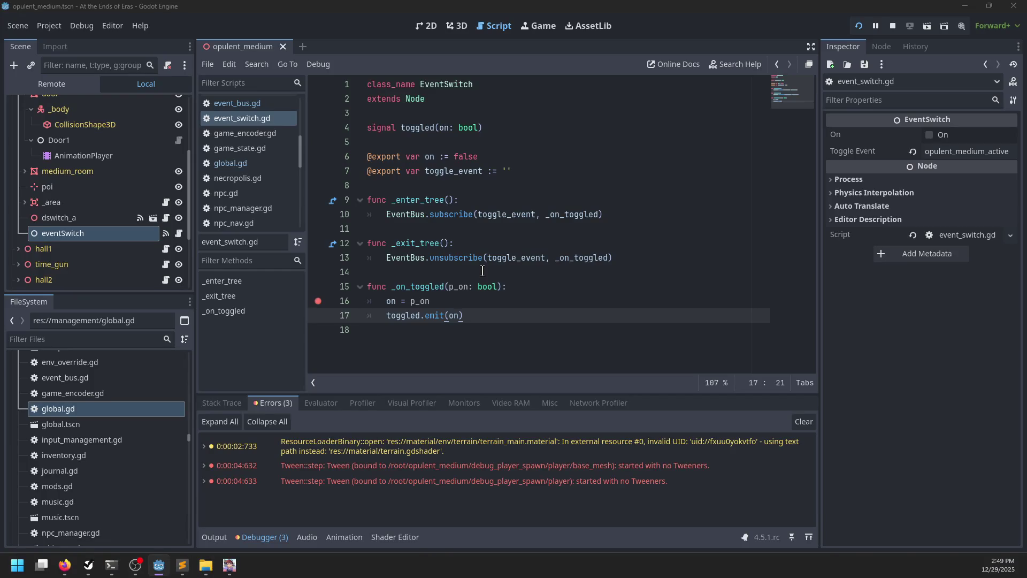
key(alt+Tab)
Add a 'main_speaker nav dismiss' line after line 75 of raziah.dialog and save.
click(375, 260)
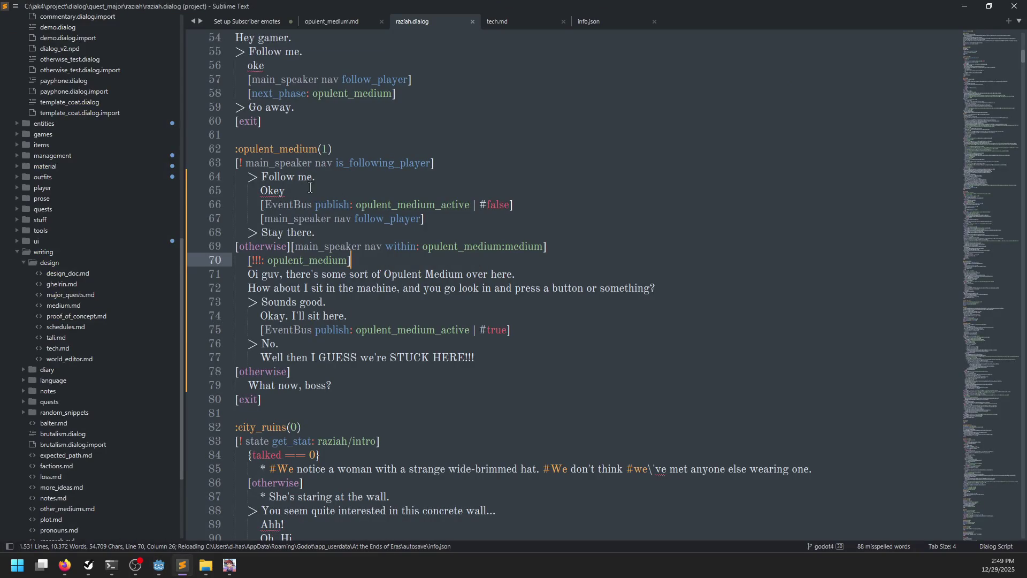
click(443, 165)
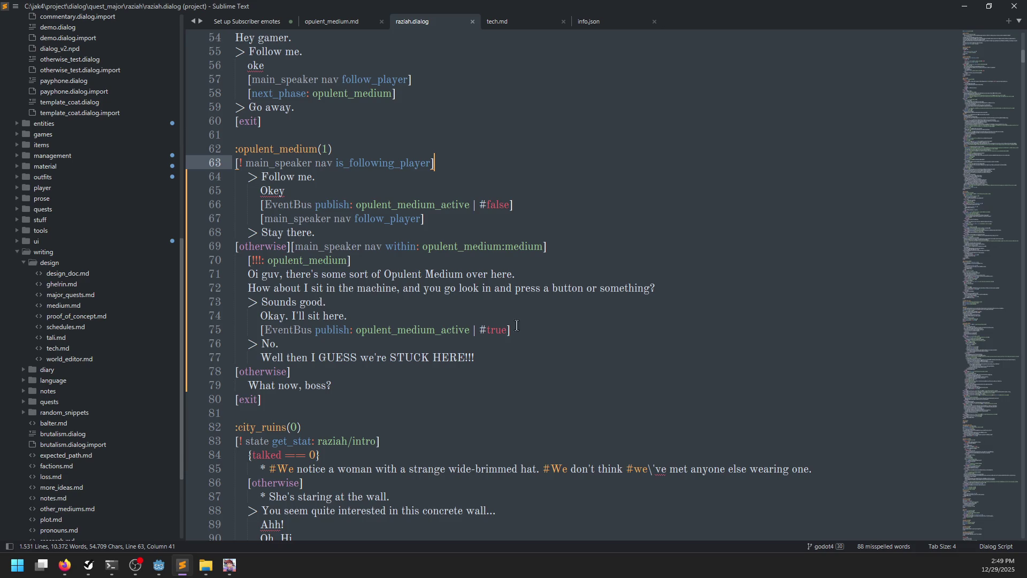
click(530, 338)
click(534, 330)
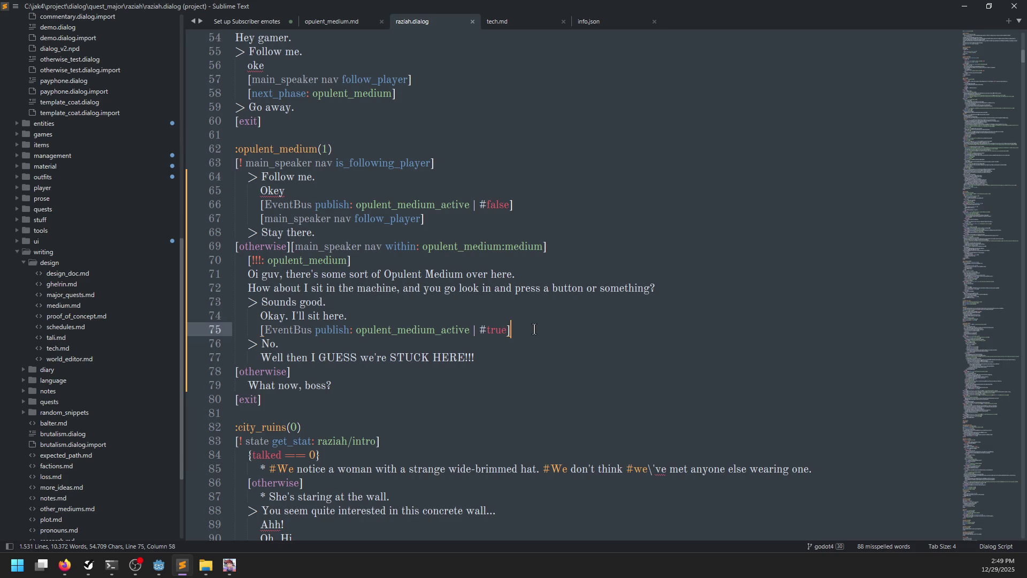
key(Return)
key(ctrl+z)
key(Return)
text([])
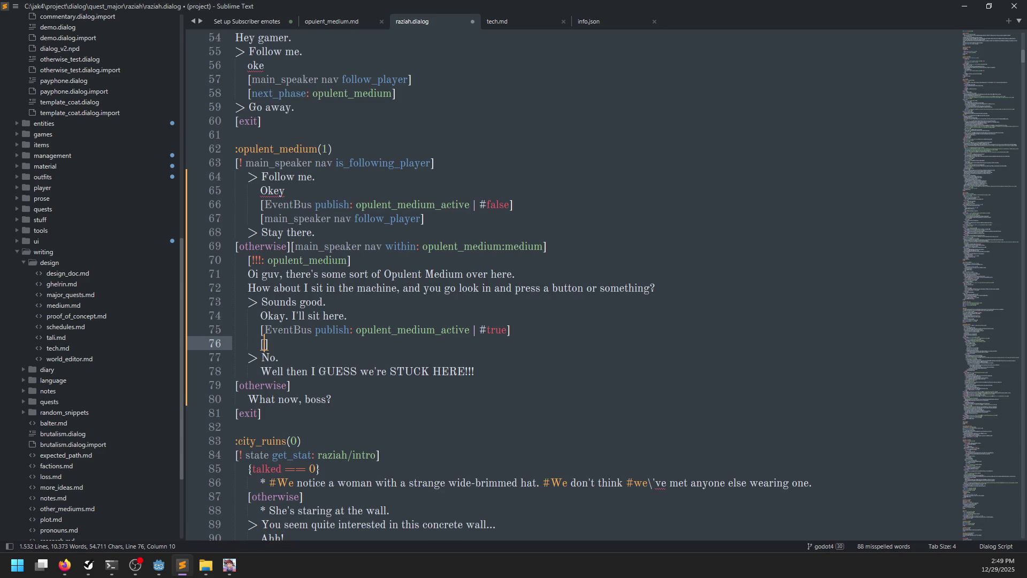
text(main_speaker nav)
text( dismiss)
key(ctrl+s)
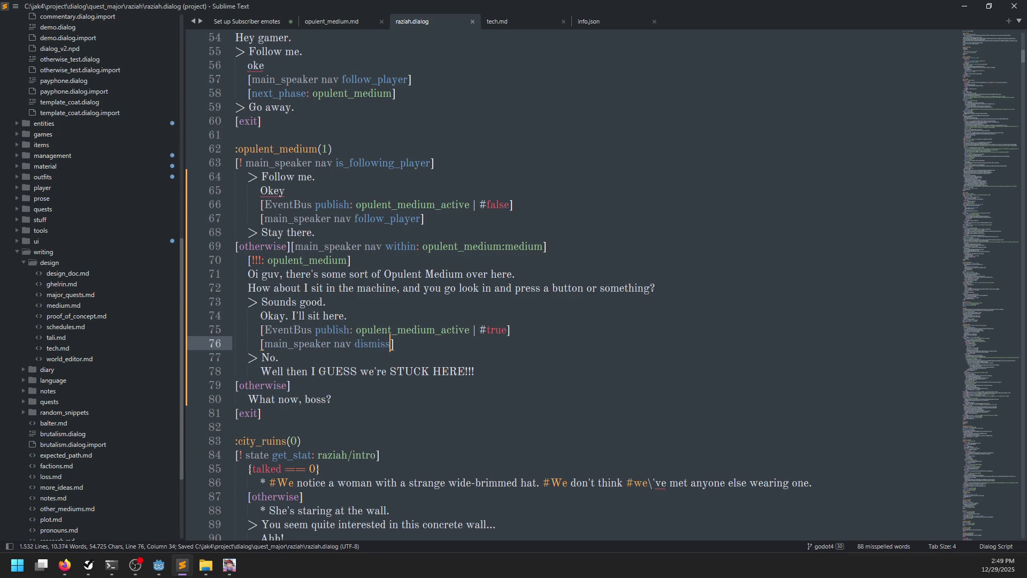
Change the new command to dismiss_temp, then delete that added line again.
key(alt+Tab)
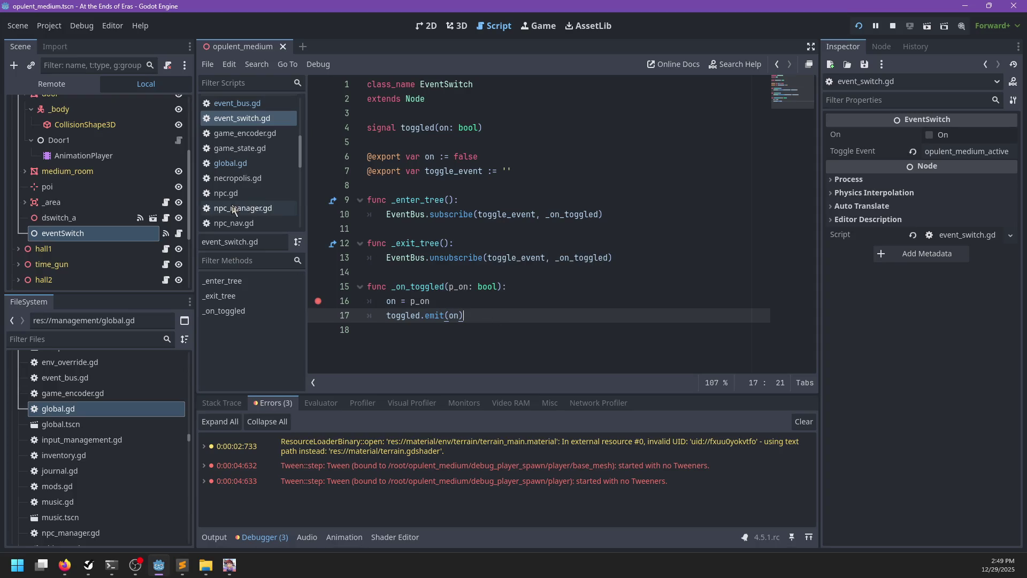
key(alt+Tab)
text(_temp)
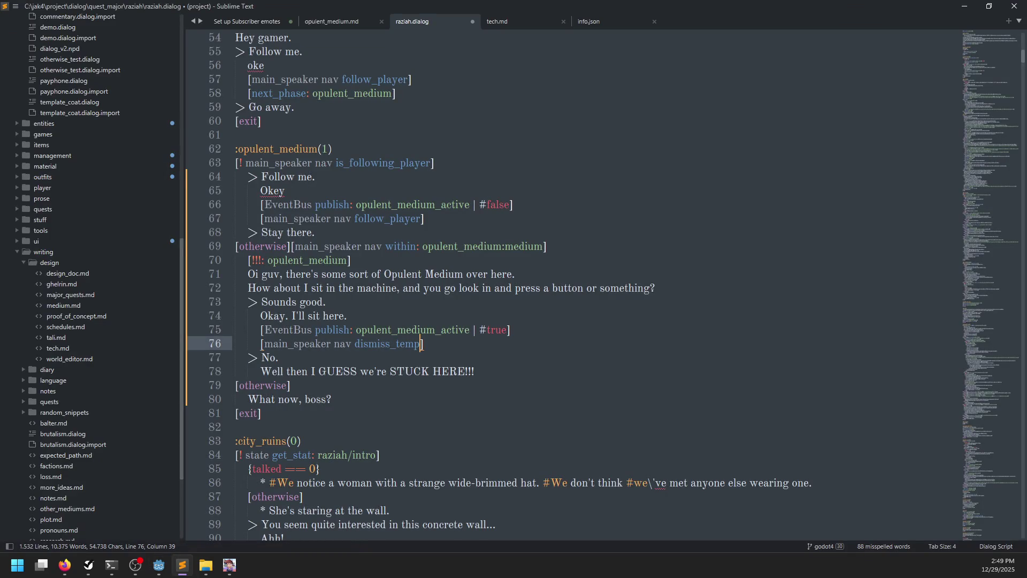
key(ctrl+shift+Left)
key(ctrl+shift+Left)
key(ctrl+shift+Left)
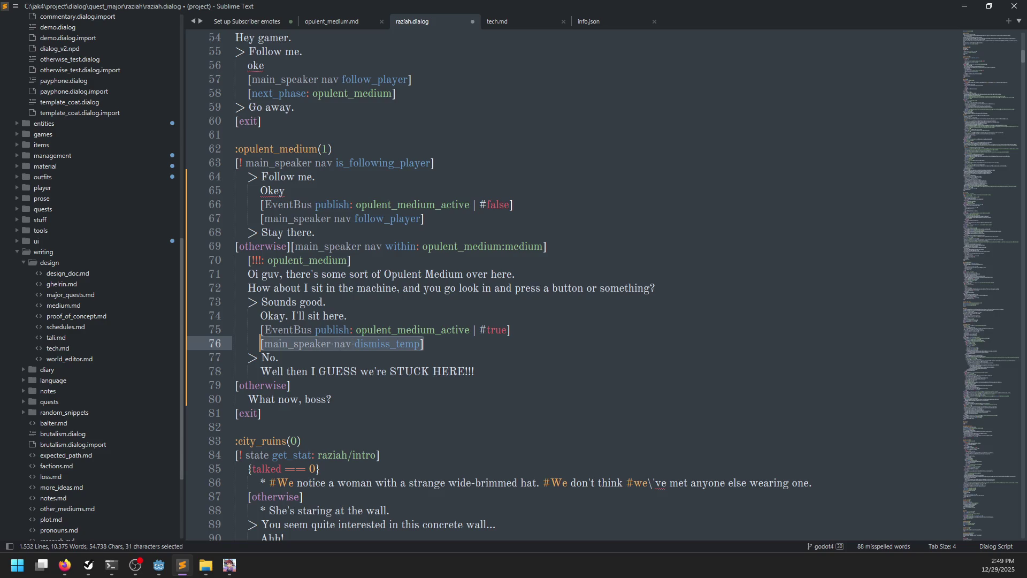
key(BackSpace)
key(BackSpace)
key(BackSpace)
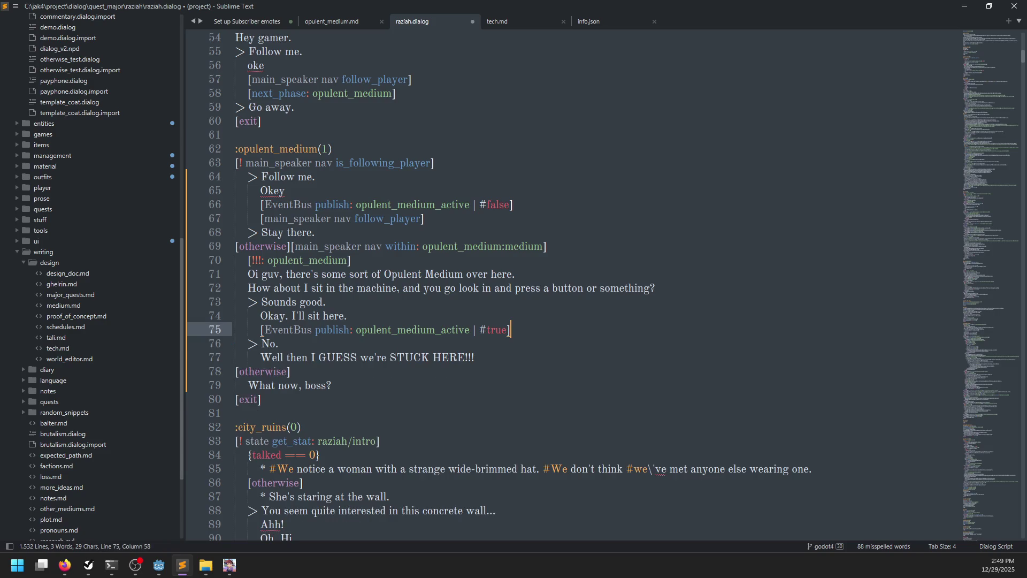
Replace is_following_player with 'waiting' on line 63 and save raziah.dialog.
click(363, 174)
double_click(374, 163)
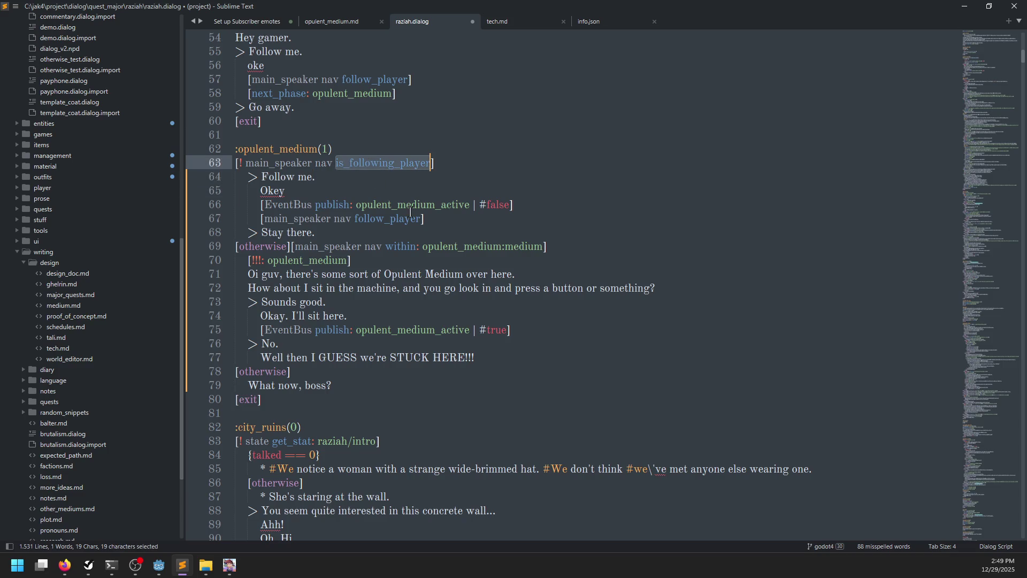
text(waiting)
key(ctrl+s)
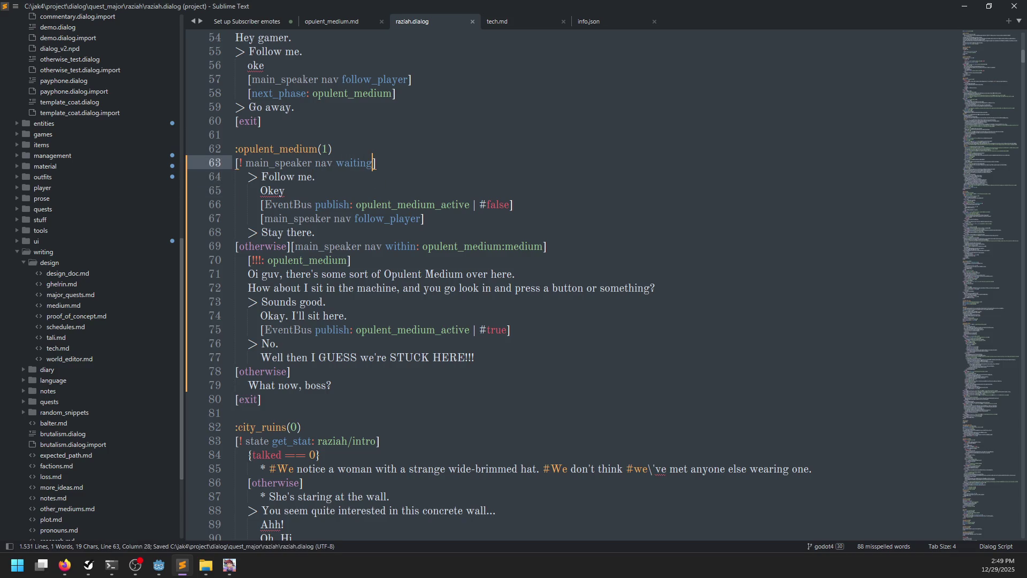
key(alt+Tab)
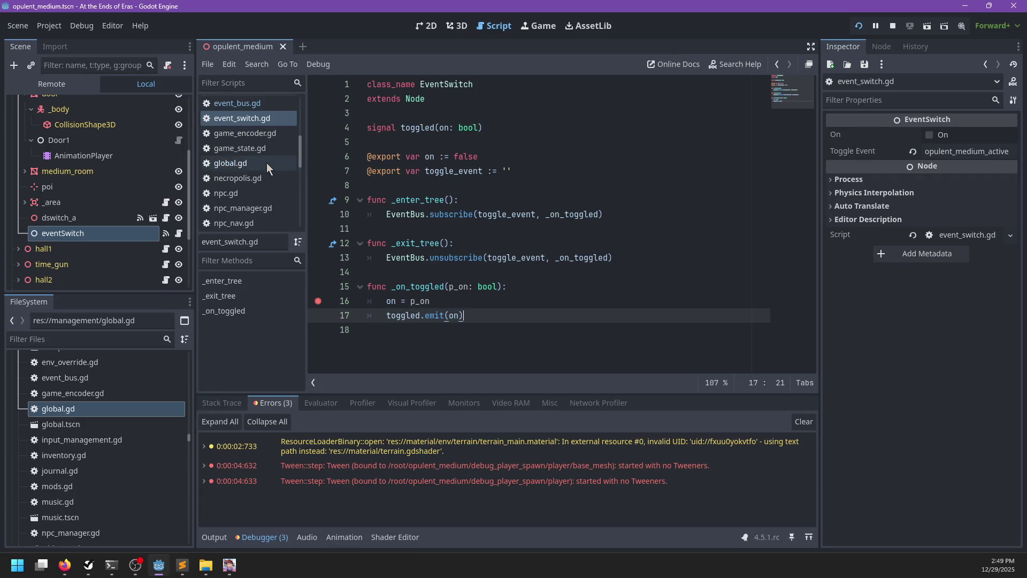
Open npc_raziah.gd, then npc_nav.gd, and start a 'wait' line after line 17.
scroll(267, 163, down, 2)
click(267, 170)
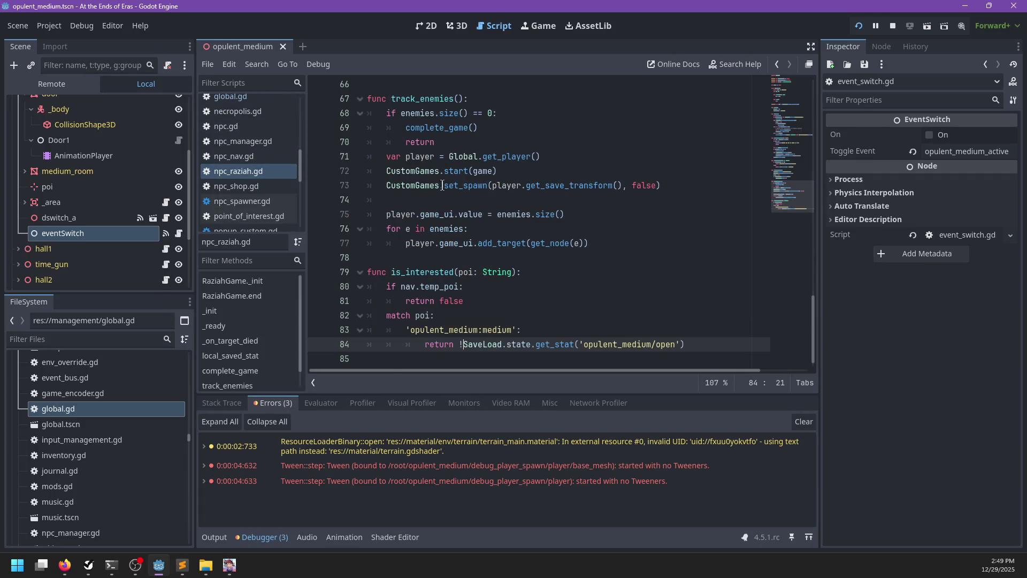
click(244, 156)
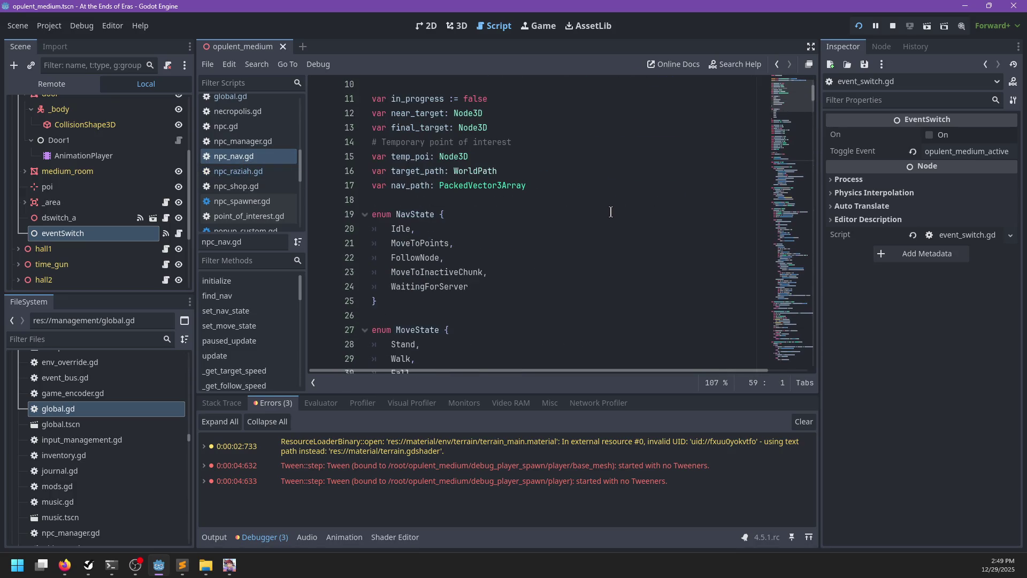
click(544, 186)
key(Return)
text(v wait)
Compare raziah.dialog with npc_nav.gd, then search npc_nav.gd for follow_node.
key(alt+Tab)
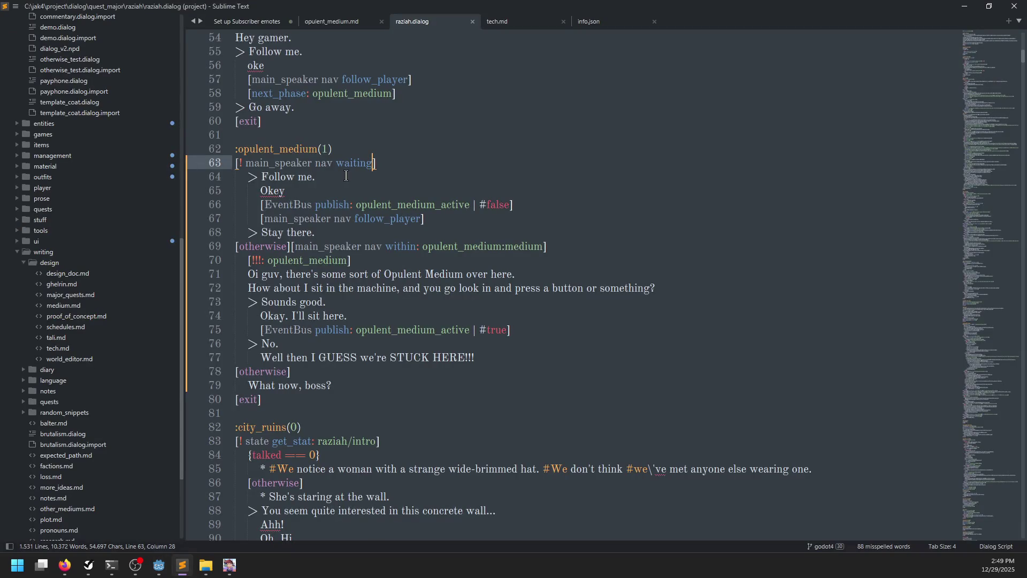
key(alt+Tab)
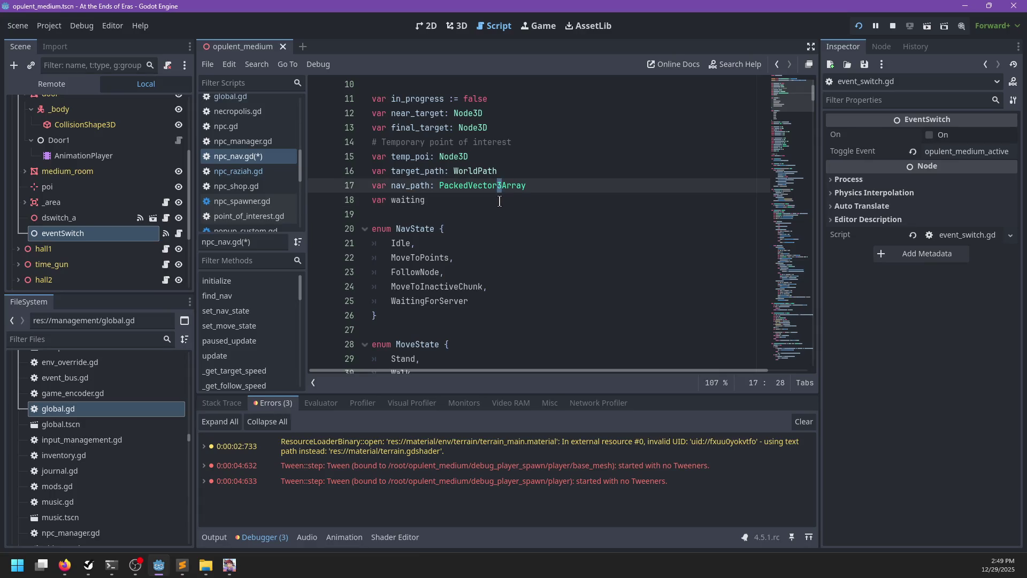
key(alt+Tab)
key(alt+Tab)
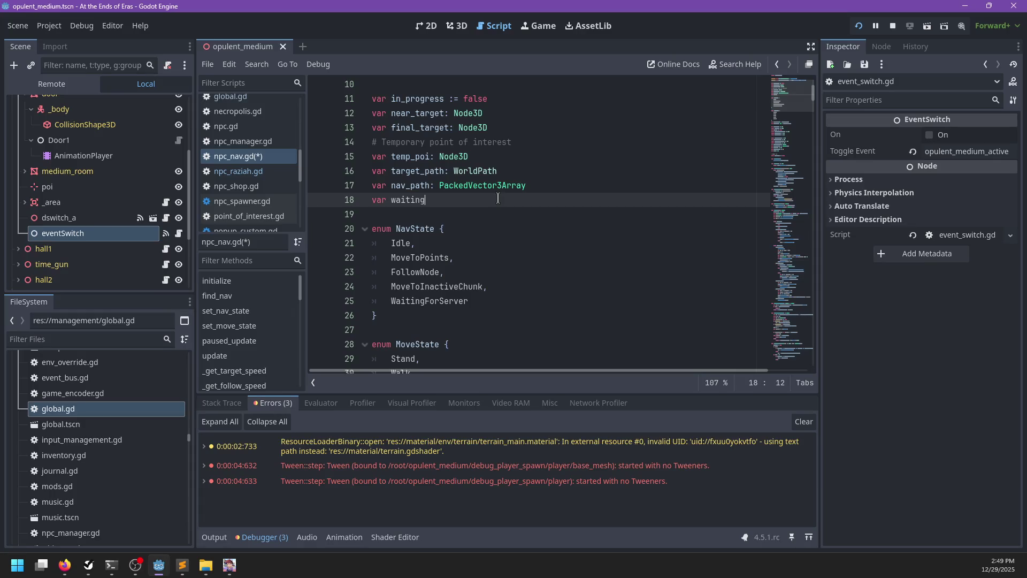
key(ctrl+f)
text(follow_no)
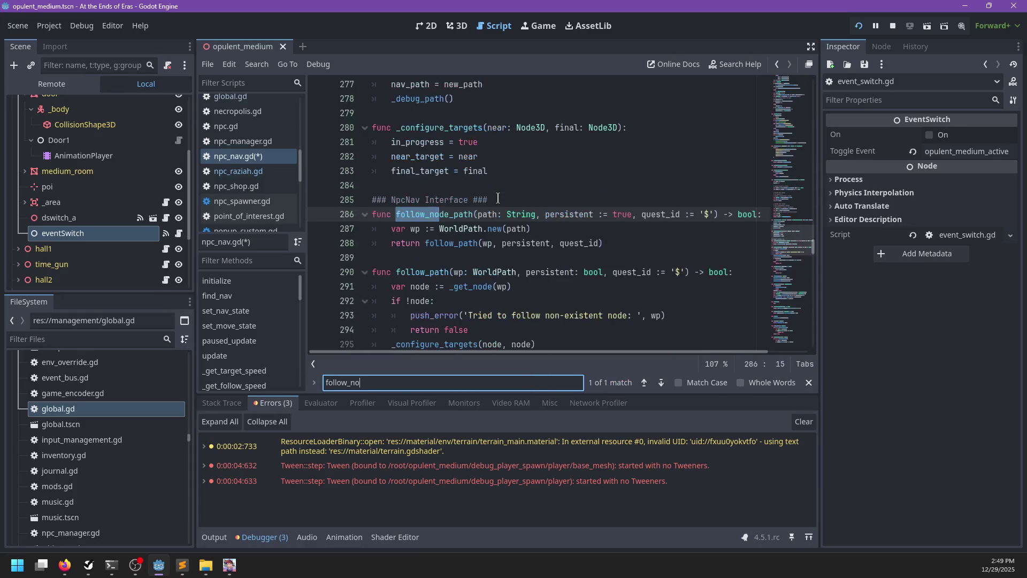
key(Escape)
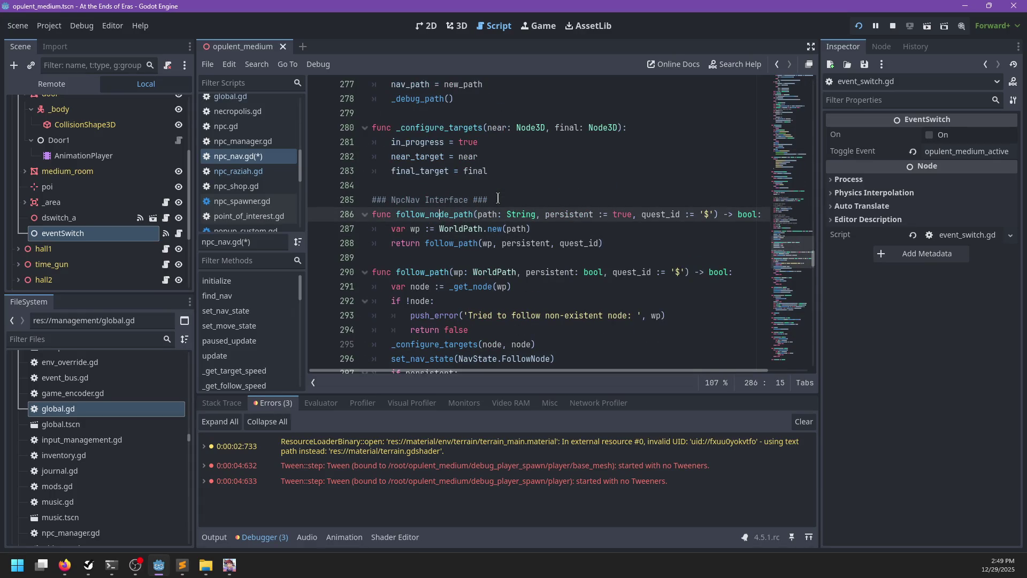
Add 'waiting = false' as the first line of _configure_targets, then return to raziah.dialog.
scroll(442, 246, down, 1)
click(430, 232)
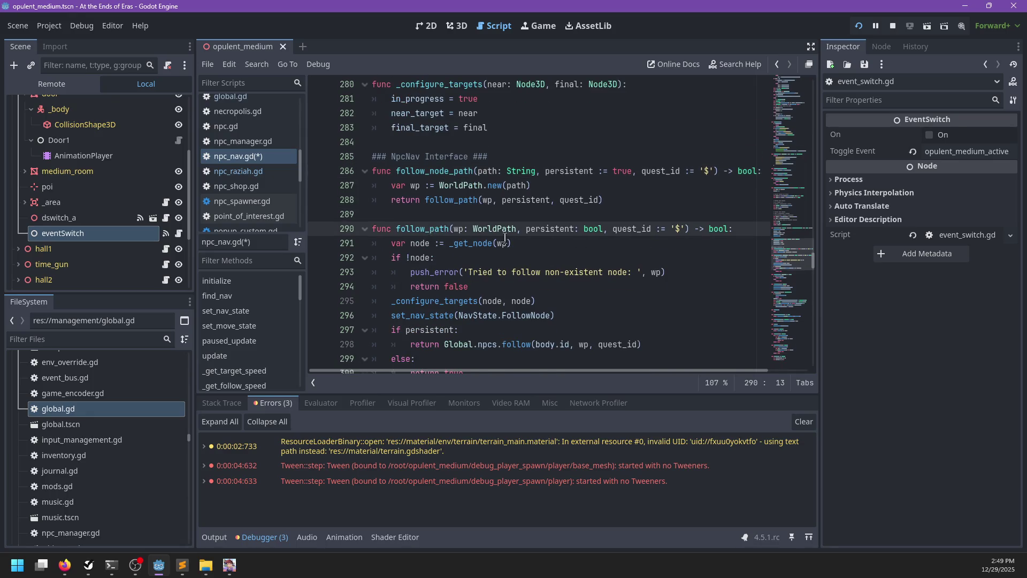
scroll(430, 233, down, 2)
ctrl+click(428, 215)
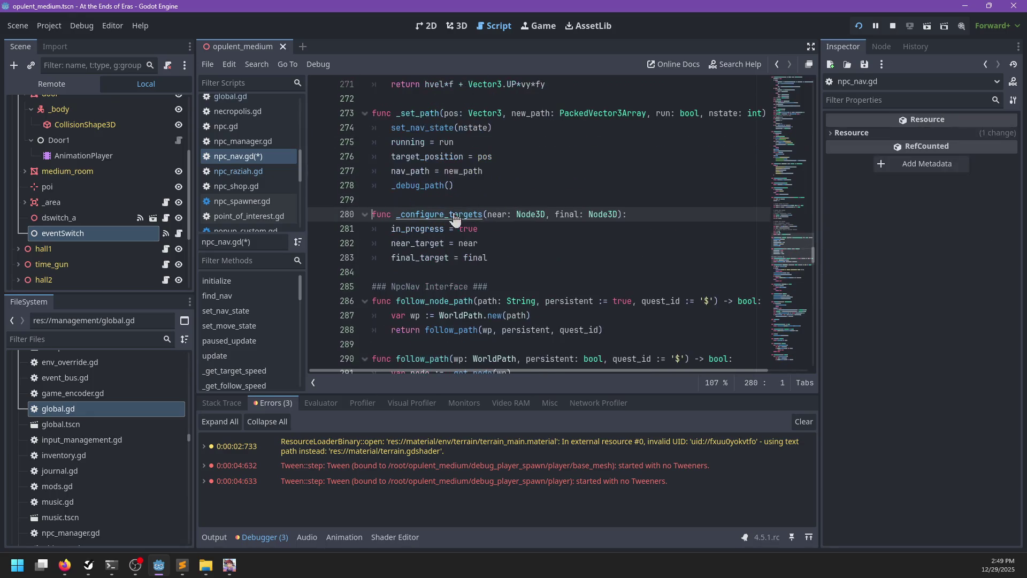
key(Return)
text(waitin)
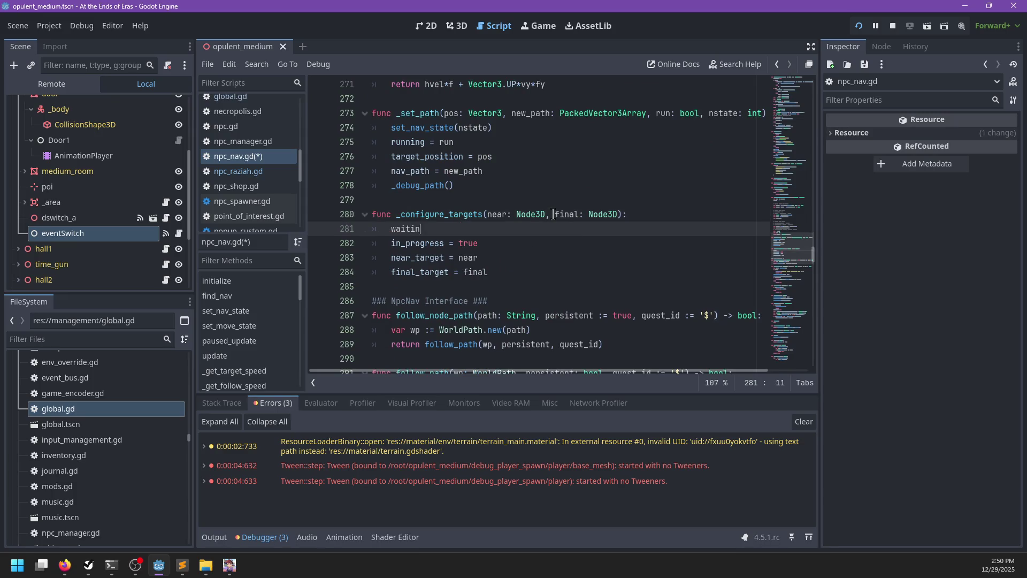
text(g = false)
scroll(504, 261, up, 20)
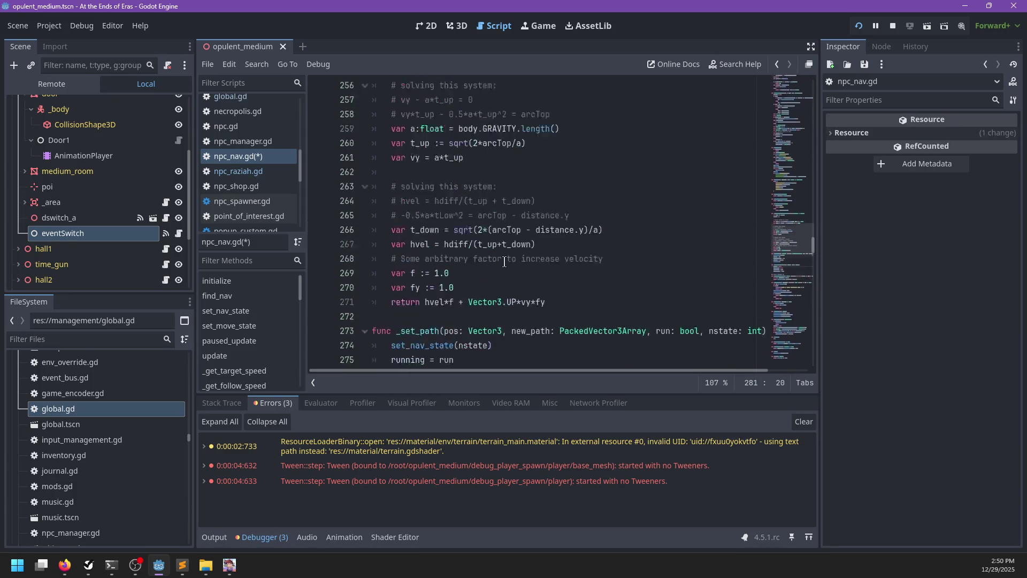
scroll(504, 261, up, 20)
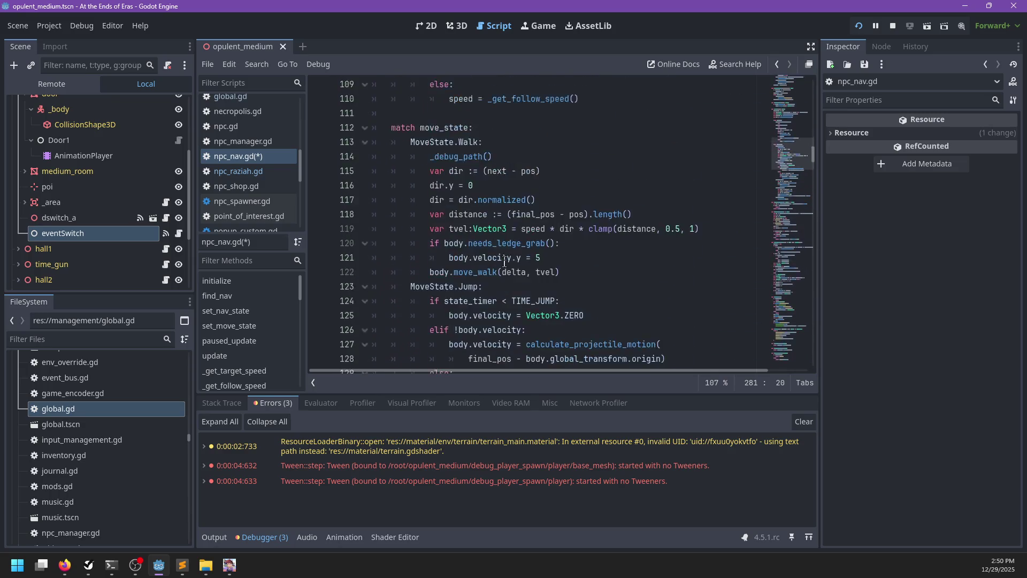
key(alt+Tab)
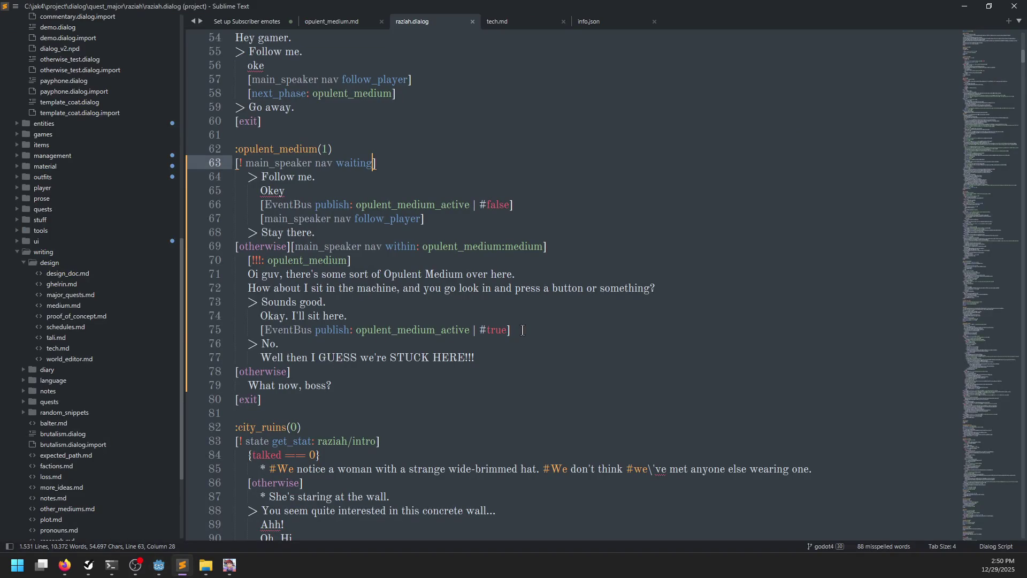
Add '[main_speaker nav wait]' after the line 75 true publish, save raziah.dialog, and return to npc_nav.gd.
click(522, 330)
key(Return)
text([main_speaker nav wait])
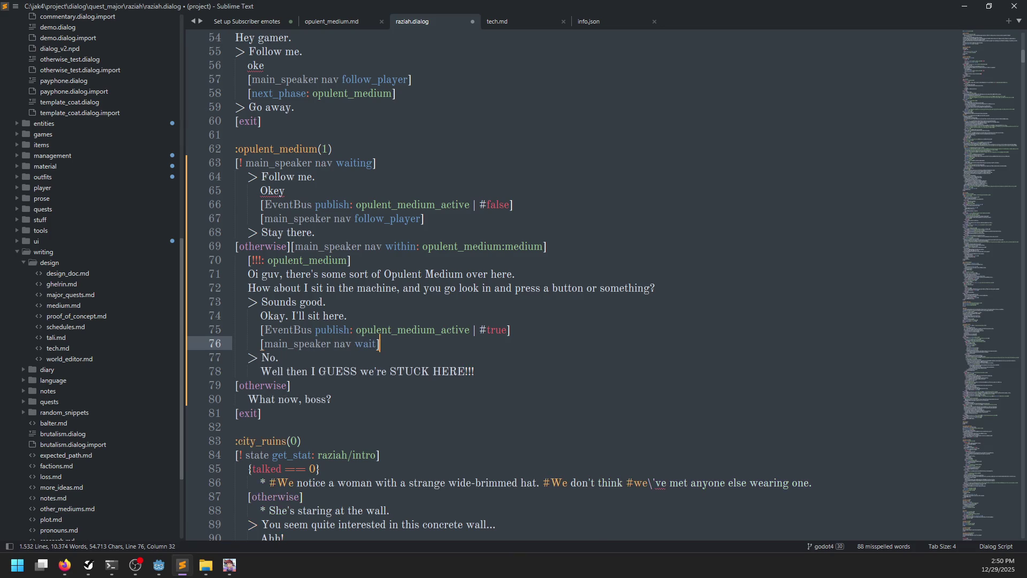
key(ctrl+s)
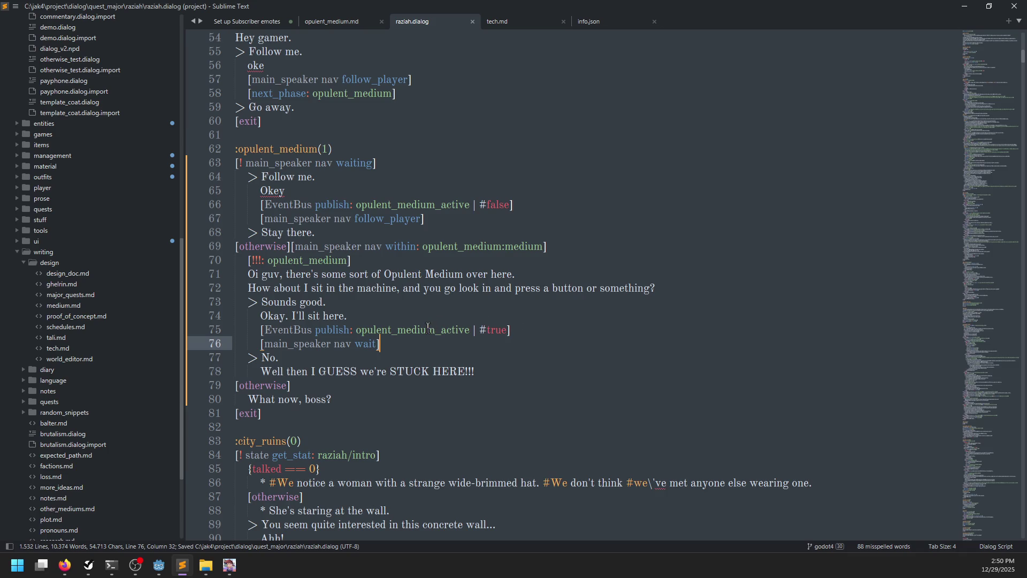
key(alt+Tab)
click(577, 214)
scroll(578, 230, down, 20)
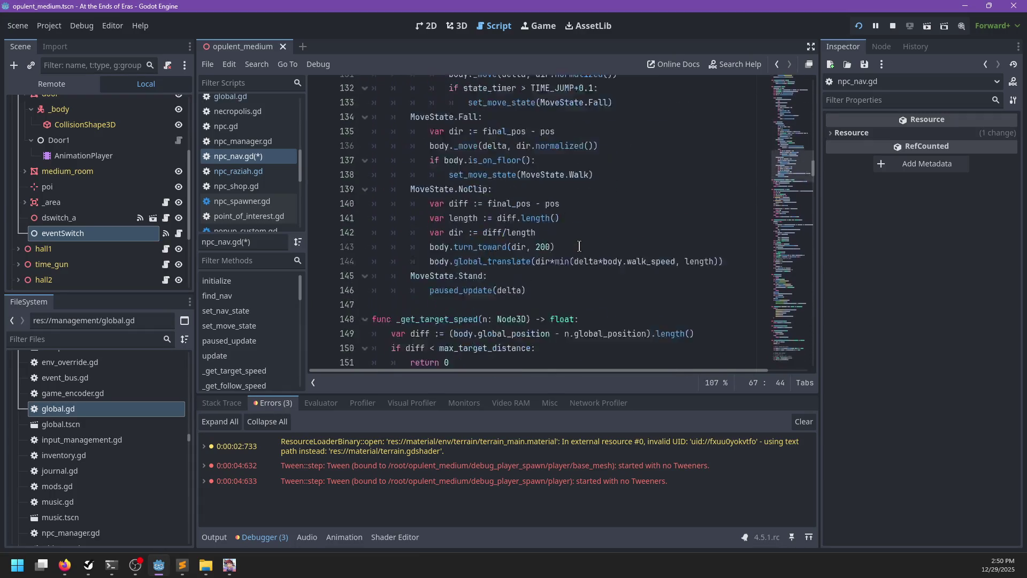
Above follow_node_path in npc_nav.gd, add a wait() function setting waiting = true.
key(ctrl+f)
text(follow)_)
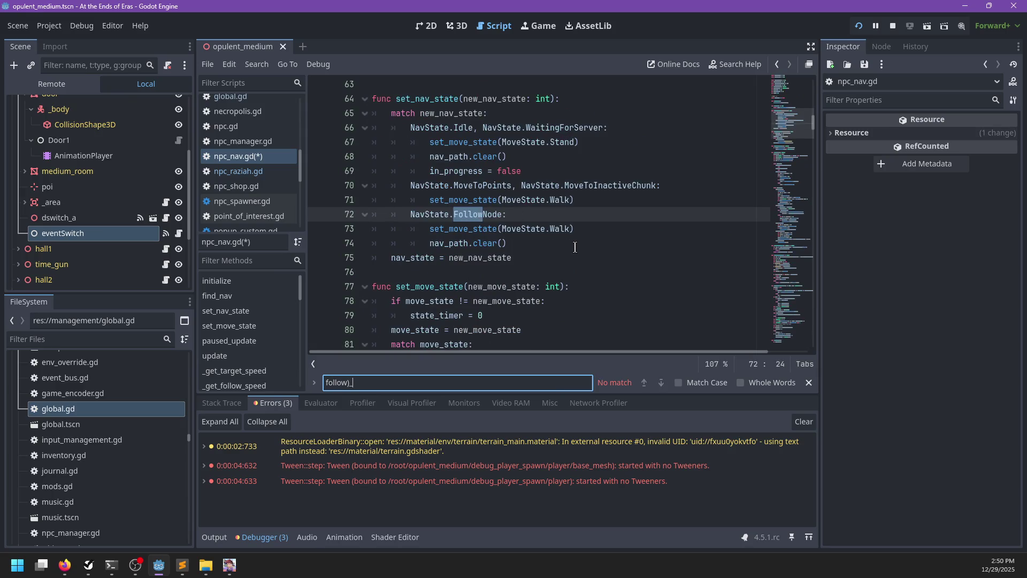
key(BackSpace)
key(BackSpace)
key(BackSpace)
text(func follow)
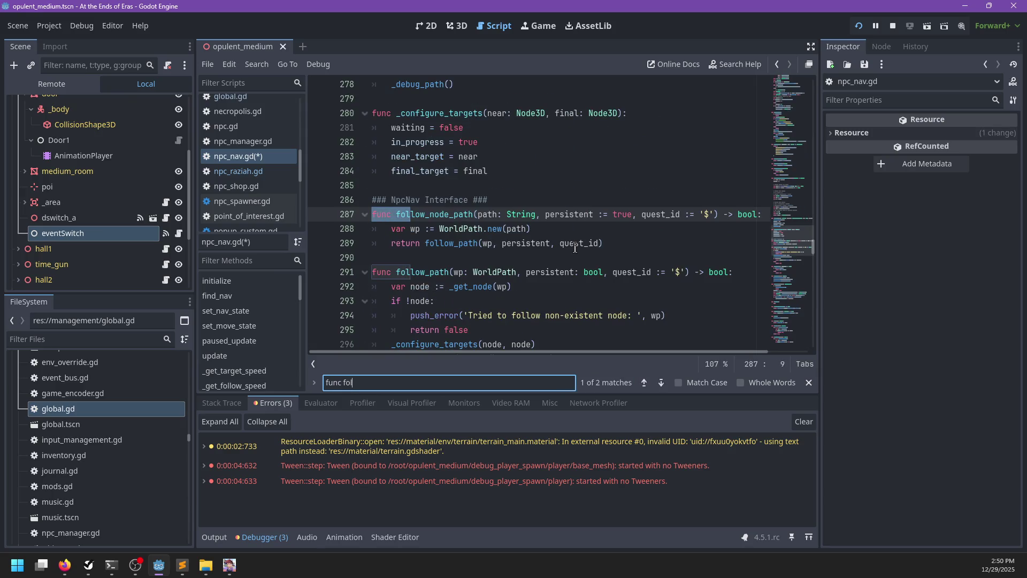
key(Escape)
key(ctrl+shift+Return)
text(func wa)
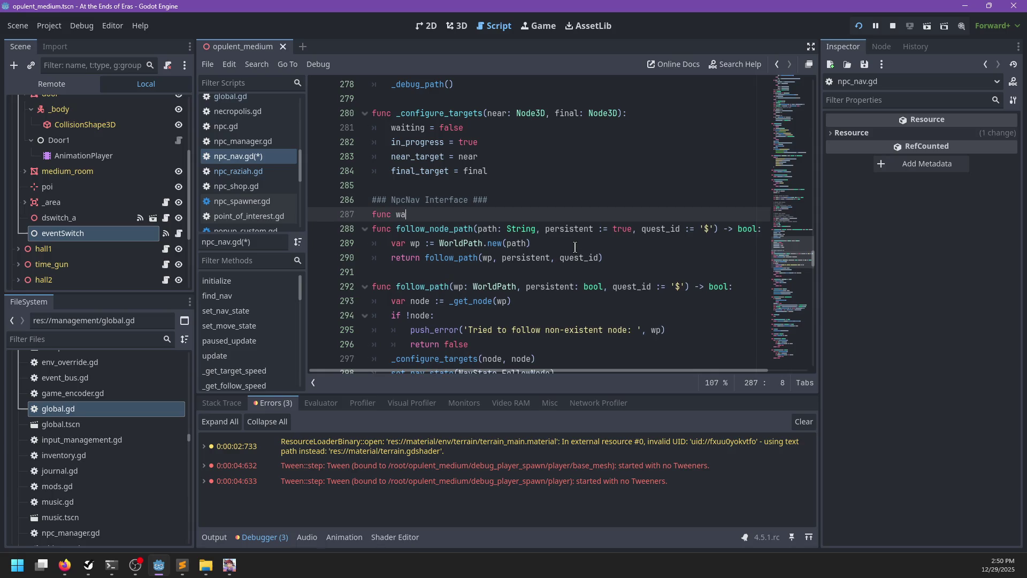
text(it:)
key(Return)
text(waiting = tru)
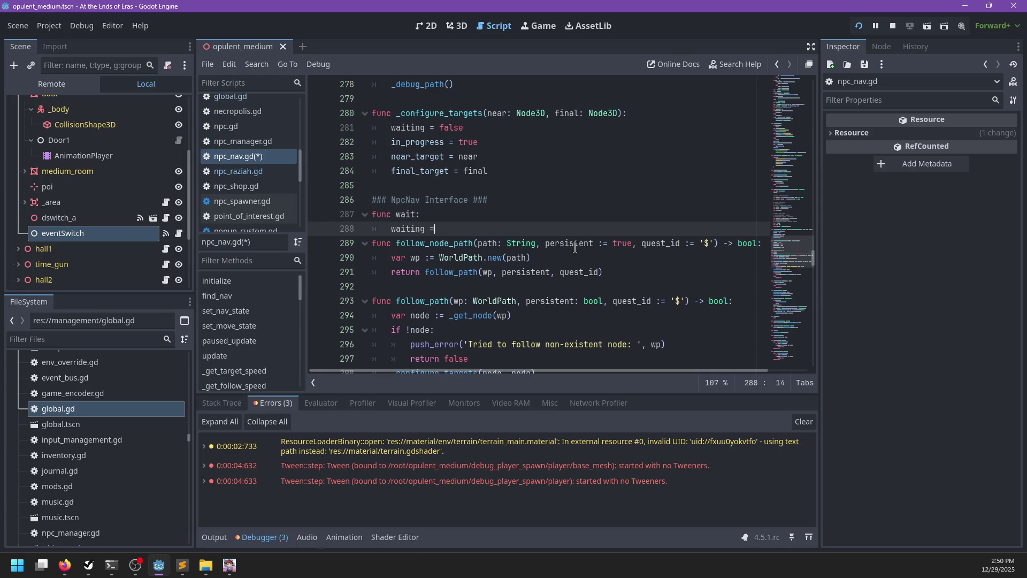
text(e)
key(Up)
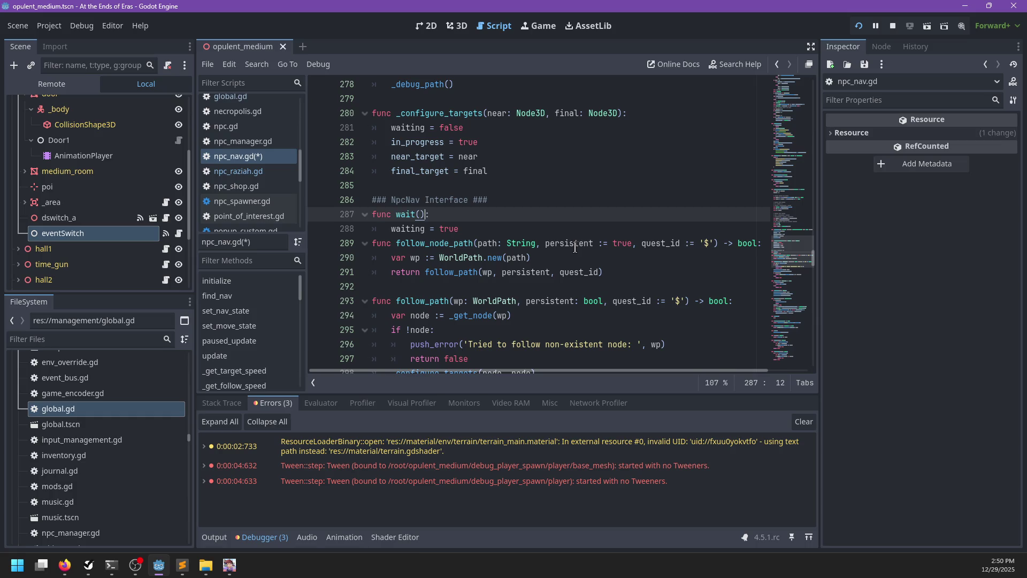
key(Down)
Add a stop_waiting() function setting waiting = false below it, then switch to raziah.dialog.
key(ctrl+Return)
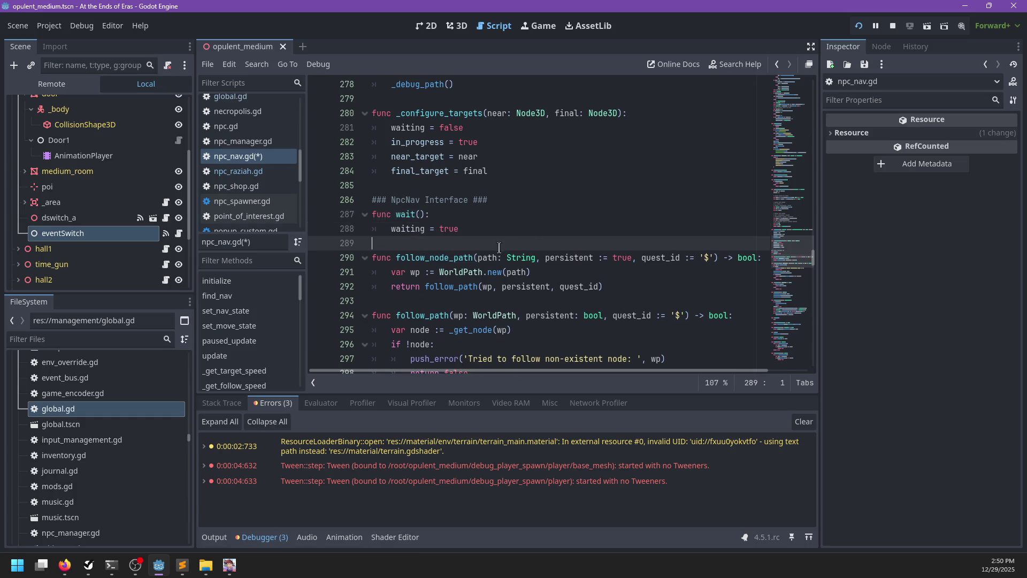
key(Return)
key(Return)
key(Up)
text(fun)
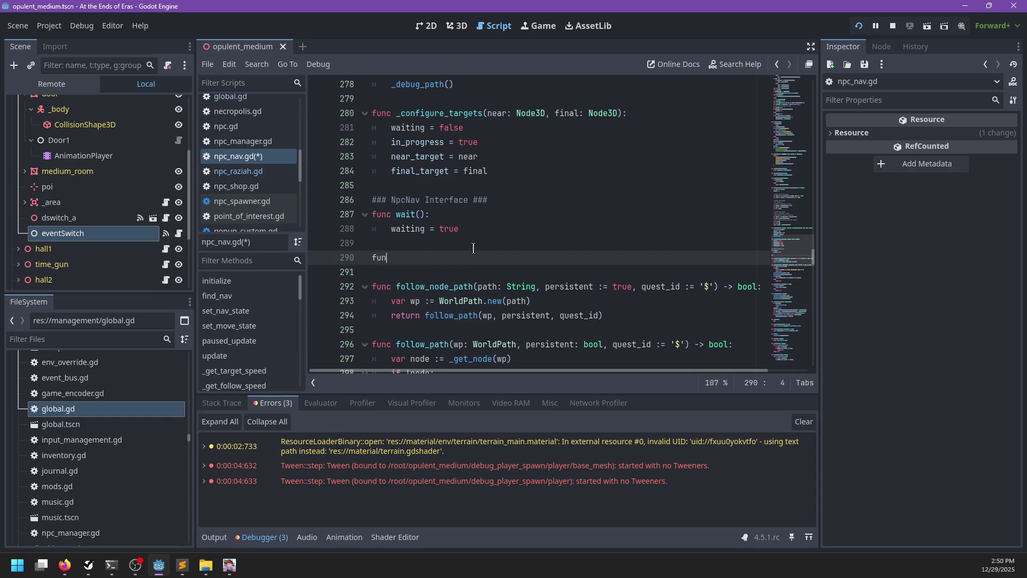
text(c stop_waiting():)
key(Return)
text(waiti)
key(BackSpace)
text(= false)
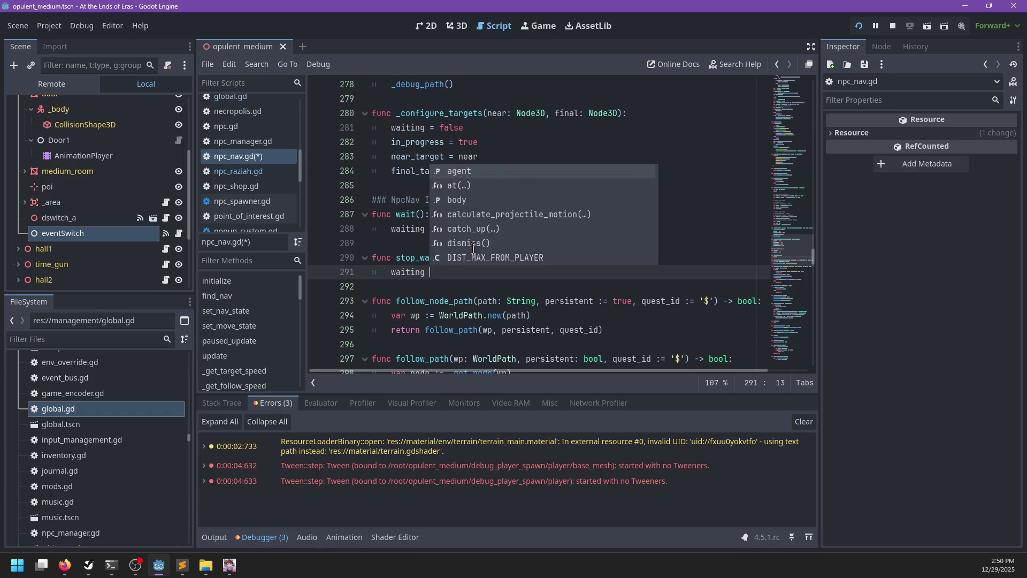
key(alt+Tab)
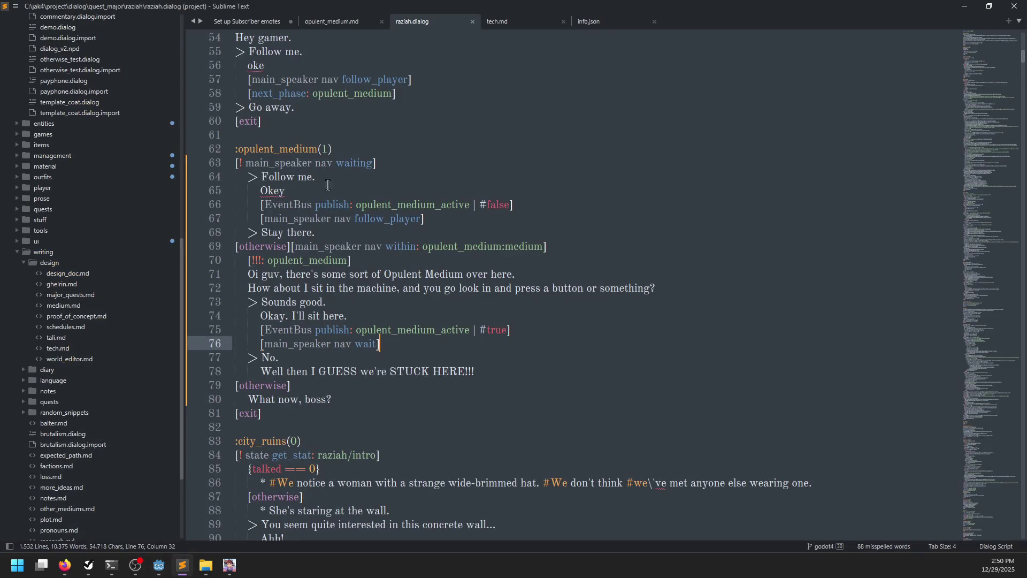
Make the Follow me reply on line 67 call stop_waiting instead of follow_player, and save.
double_click(354, 163)
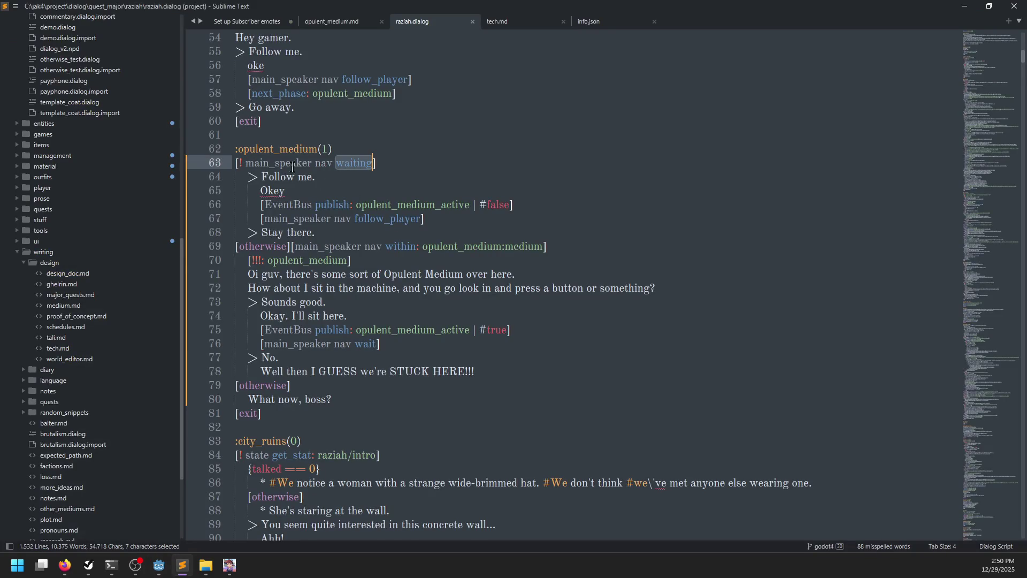
double_click(392, 218)
text(stop_waiting)
key(ctrl+s)
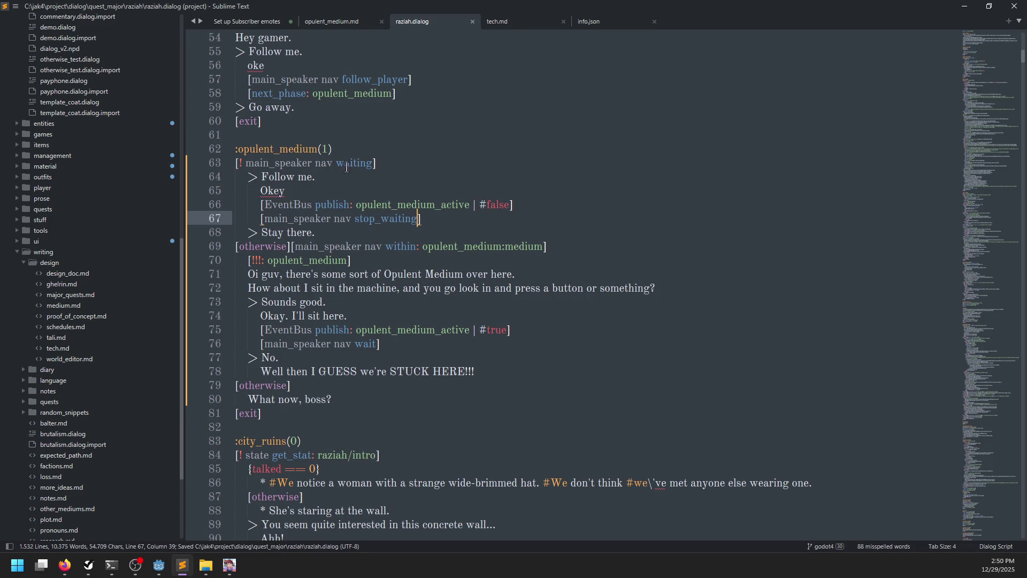
Add the line 'Have you hit the switch on the other side of the door yet?' under line 63, save, and return to Godot.
click(392, 164)
key(Return)
text(I)
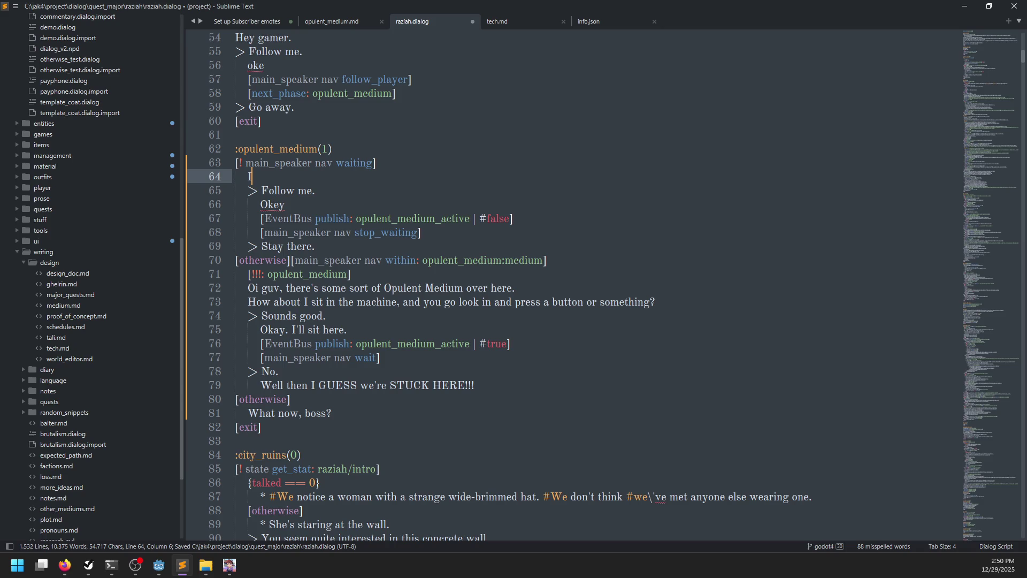
text('m tired of )
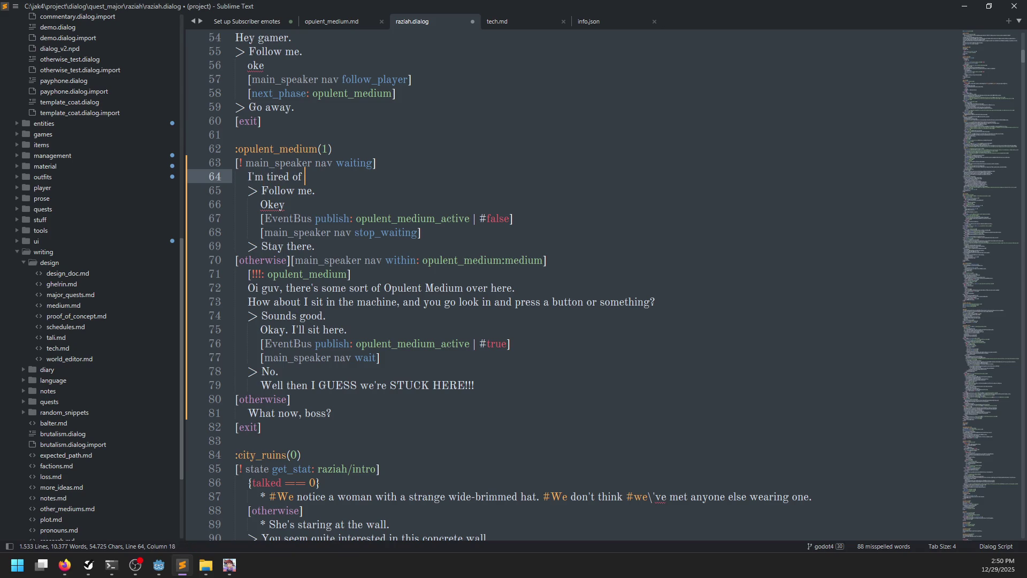
text(sitting)
key(ctrl+BackSpace)
key(ctrl+BackSpace)
key(ctrl+BackSpace)
text(Have you hit )
text(the switchi)
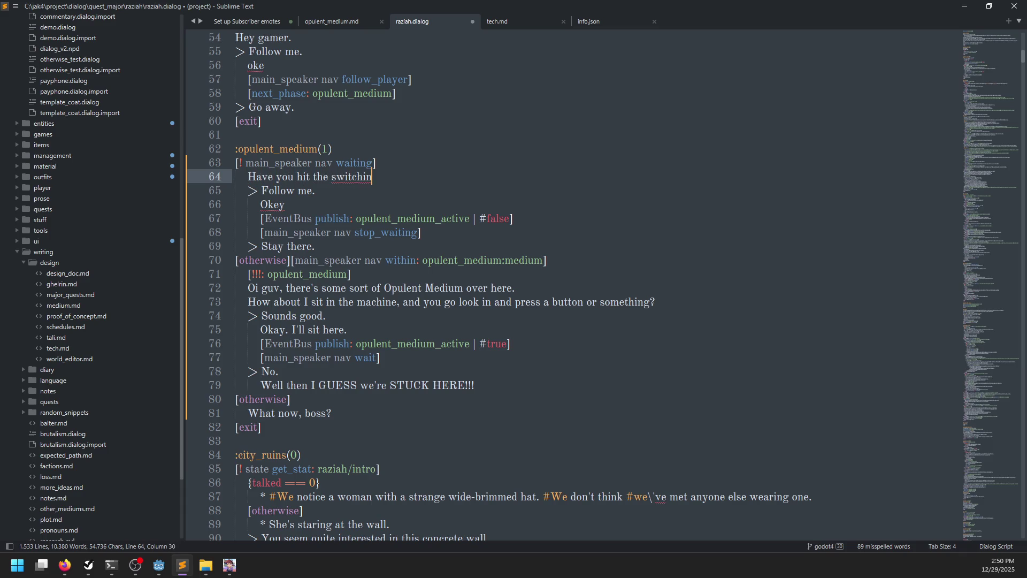
key(BackSpace)
text(on the other sid)
text(e of the door )
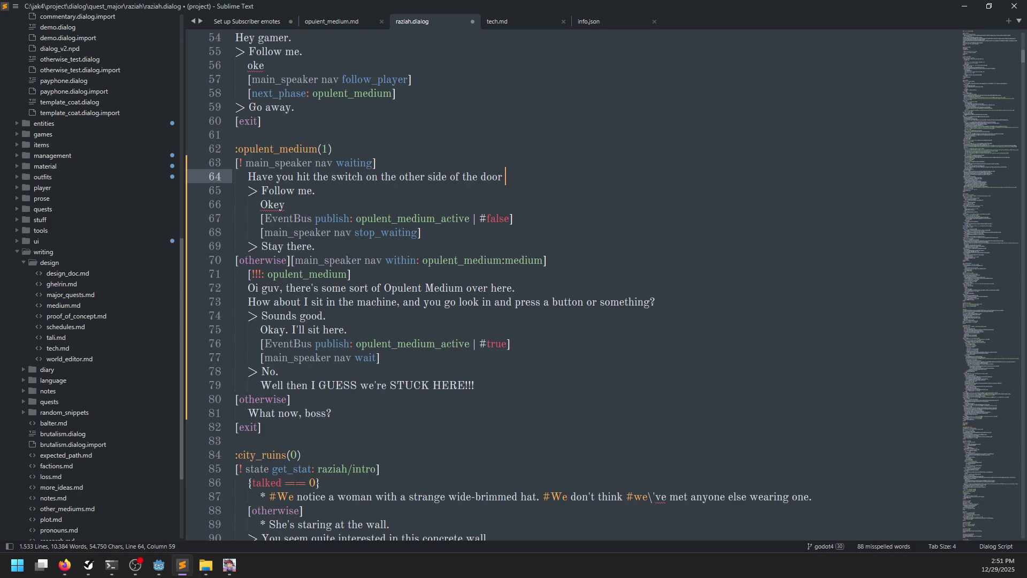
text(yet? Ho)
text(pe)
text(ully that)
text( open it)
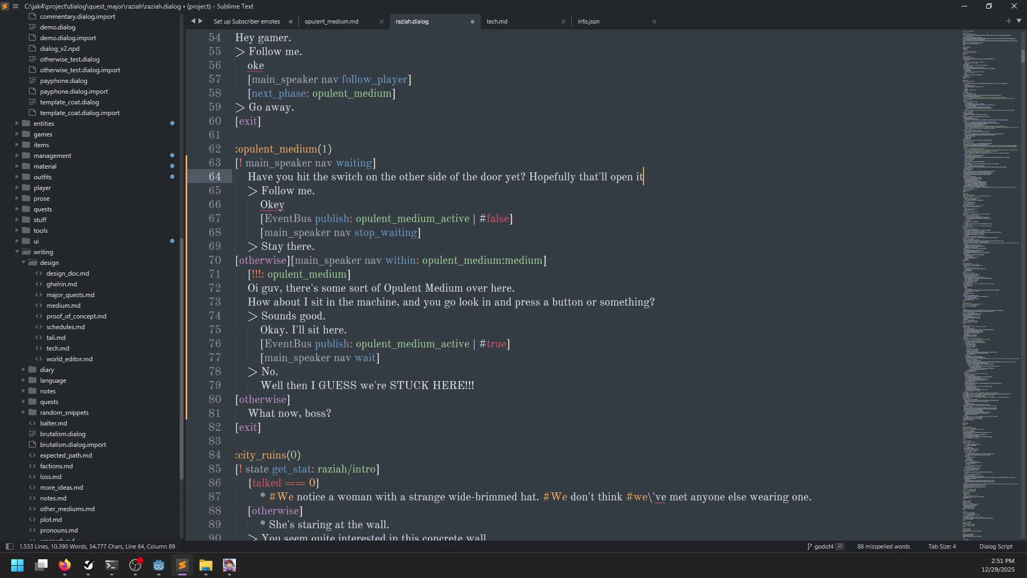
text( for s)
key(ctrl+s)
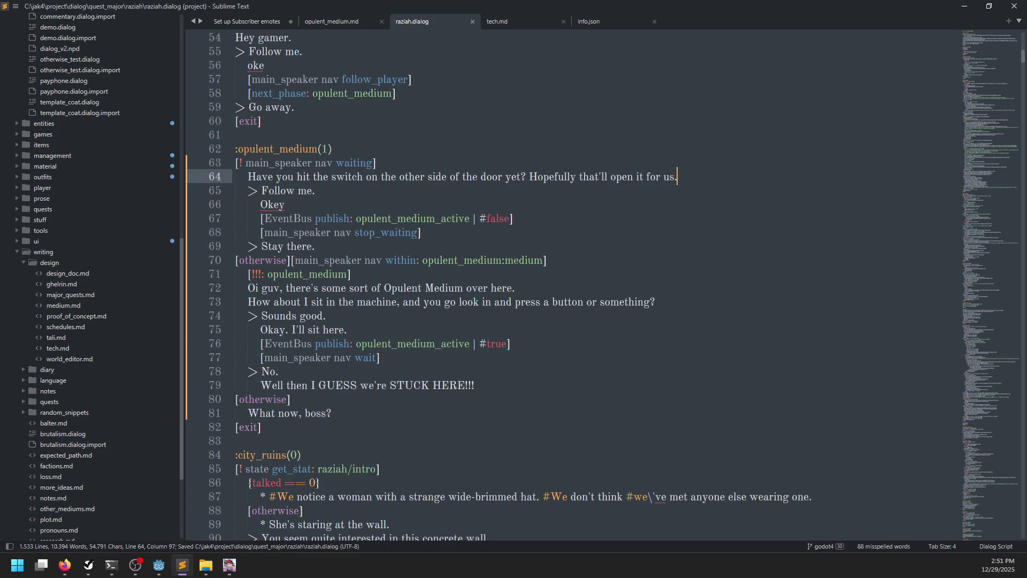
key(alt+Tab)
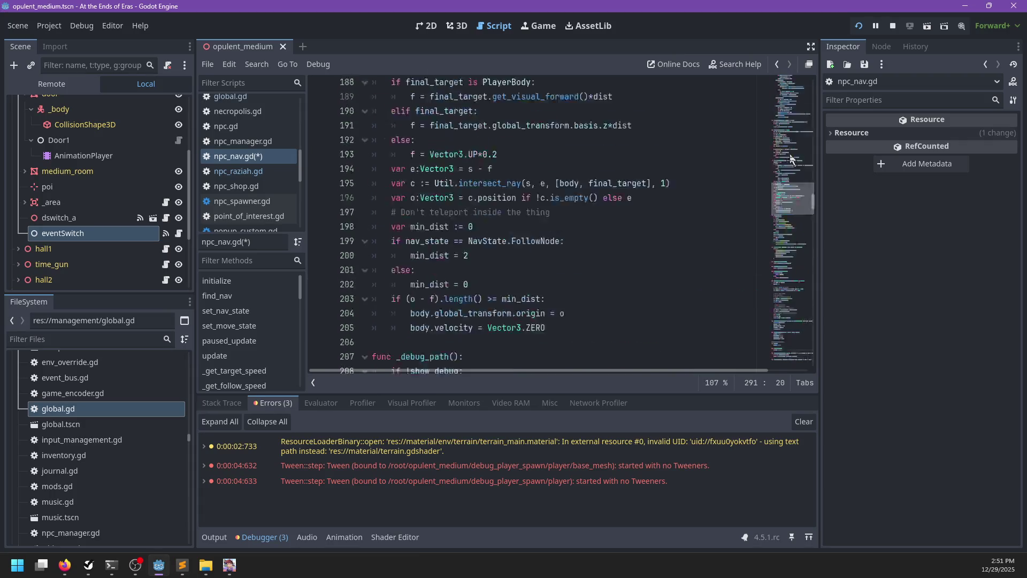
scroll(449, 240, down, 4)
scroll(508, 215, down, 1)
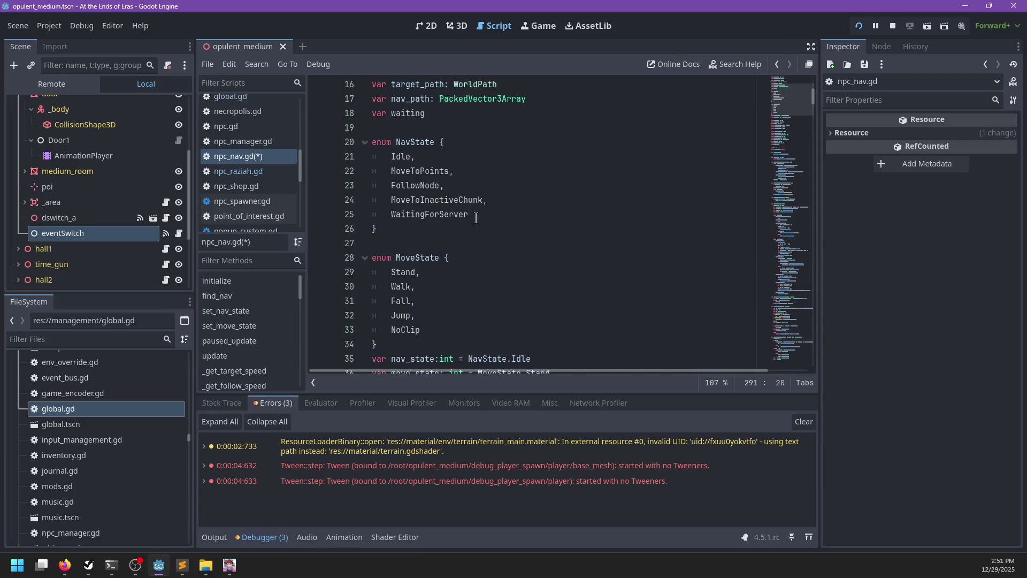
scroll(433, 185, down, 2)
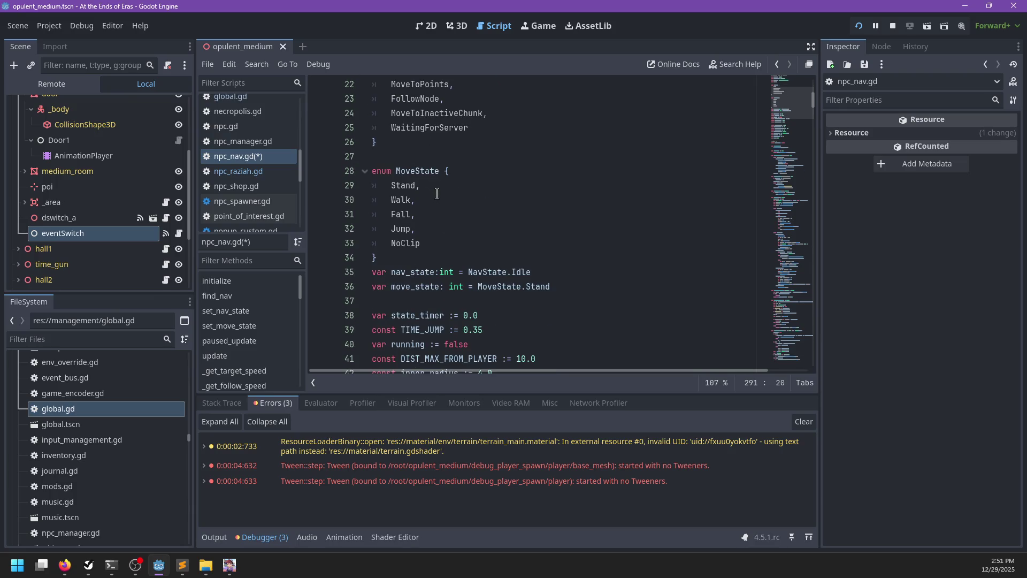
scroll(416, 236, up, 2)
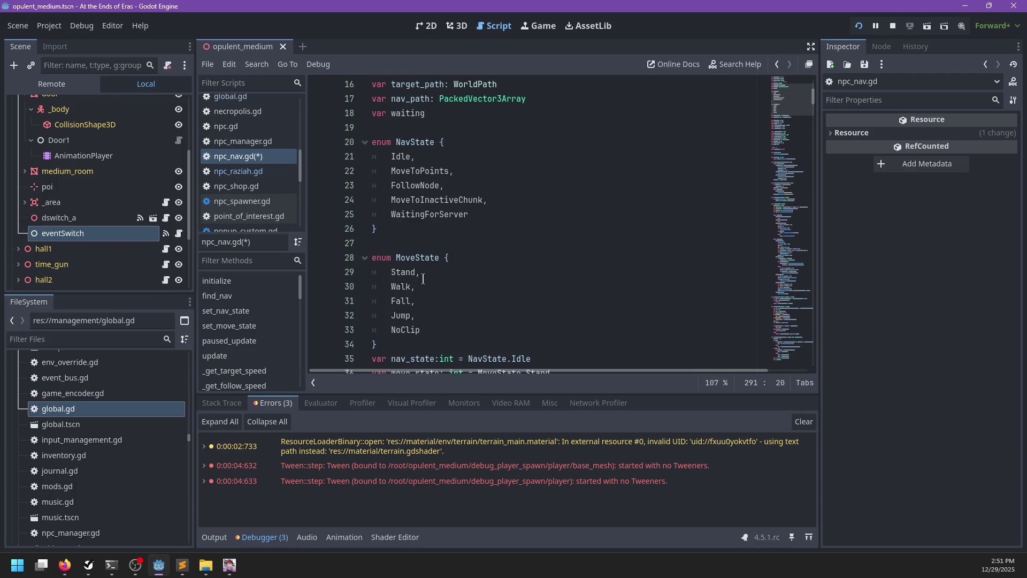
double_click(405, 262)
scroll(452, 273, down, 2)
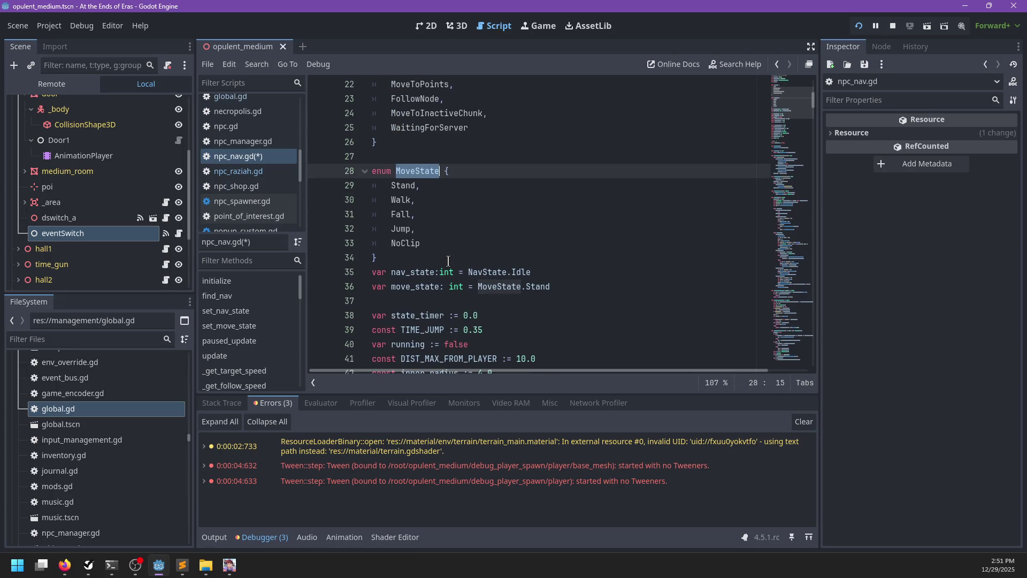
scroll(444, 282, down, 19)
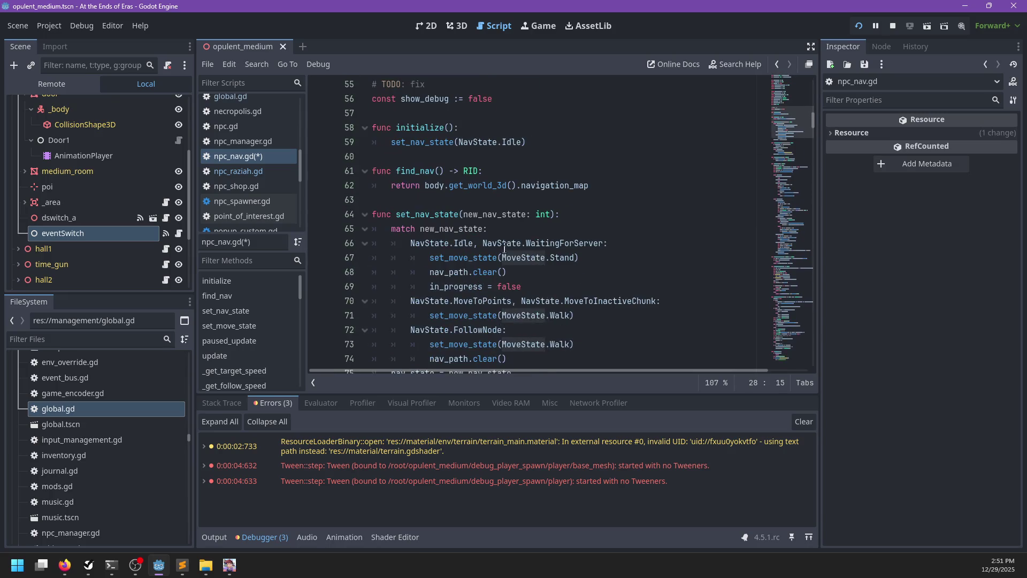
scroll(535, 232, down, 9)
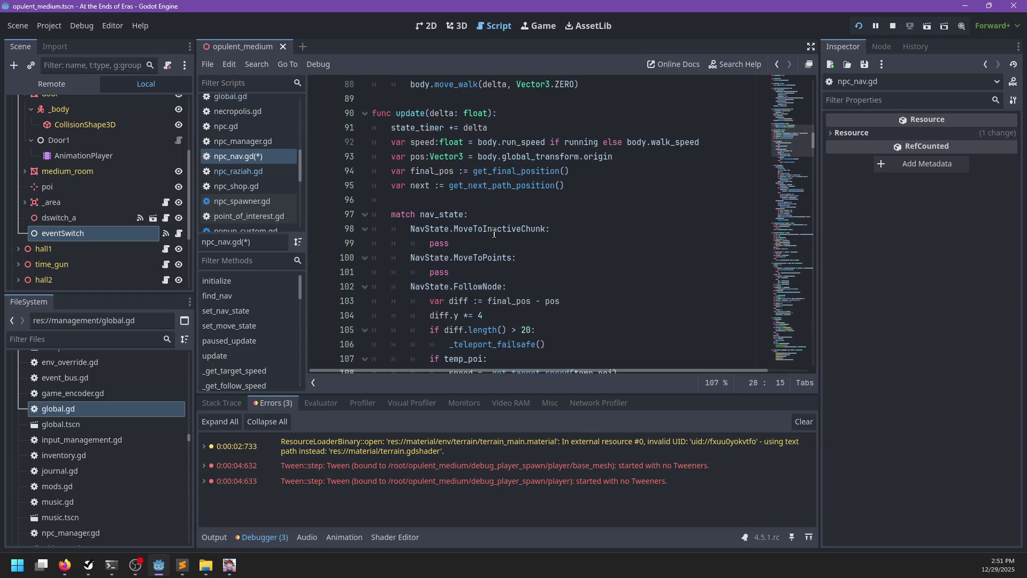
scroll(494, 232, down, 4)
scroll(495, 232, up, 5)
click(469, 203)
scroll(514, 209, up, 6)
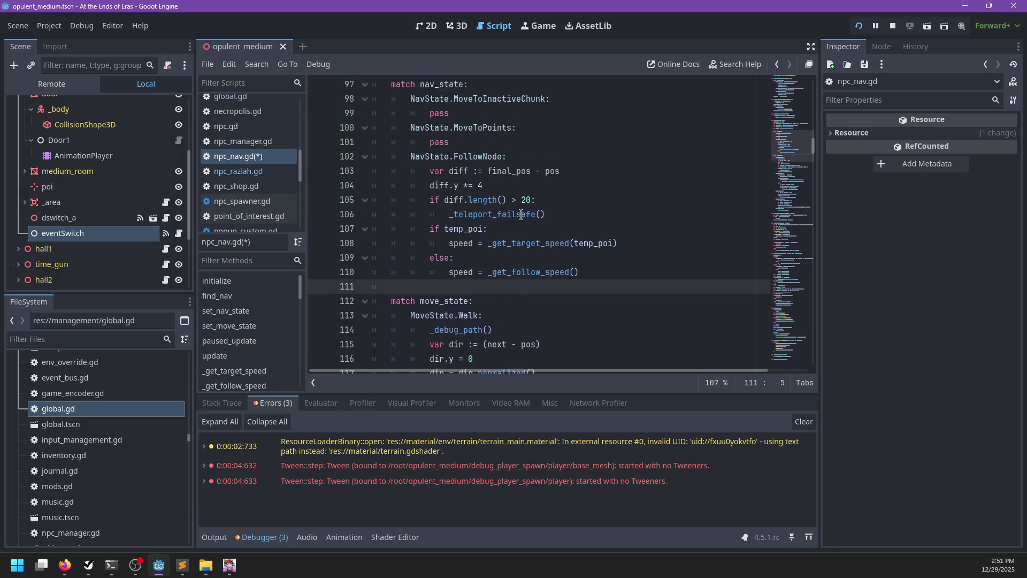
click(516, 160)
click(513, 170)
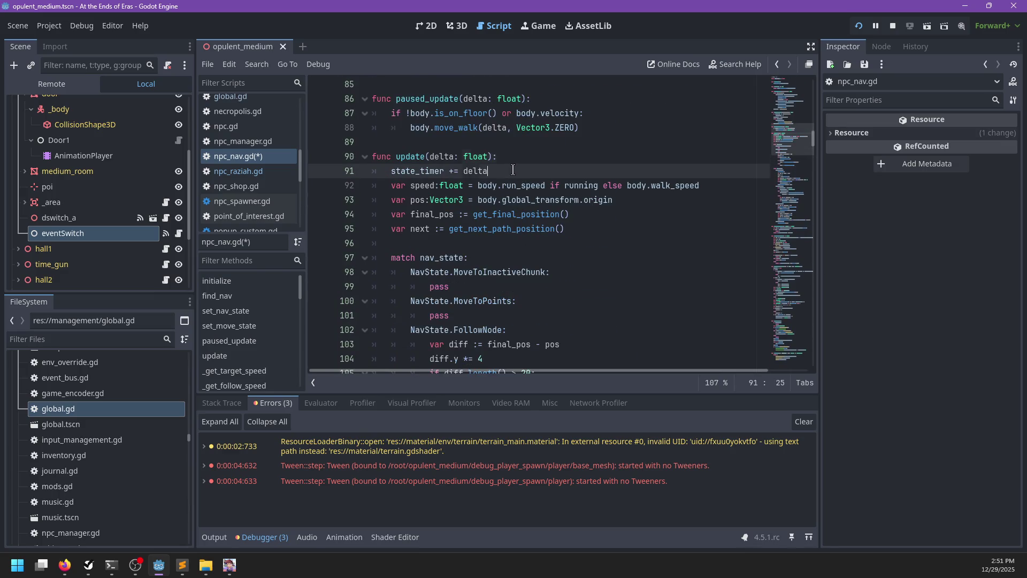
scroll(513, 171, down, 17)
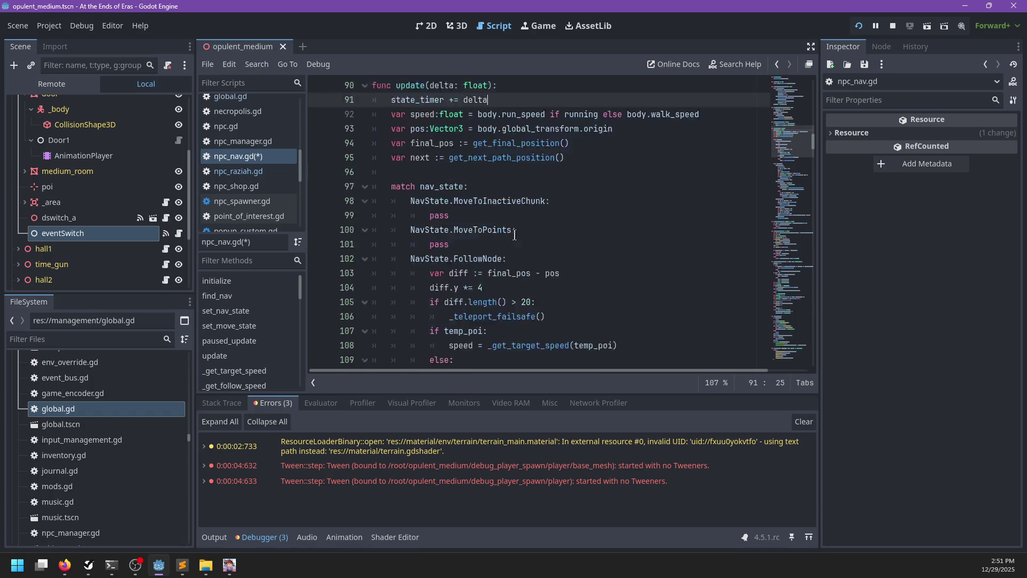
scroll(512, 235, up, 6)
scroll(513, 235, down, 3)
scroll(513, 236, up, 5)
scroll(513, 235, up, 7)
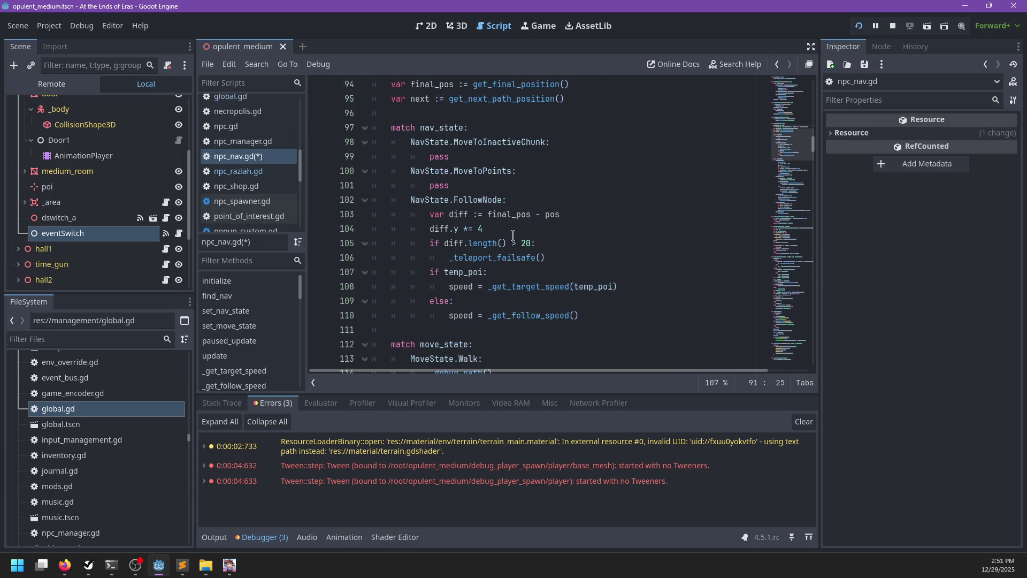
scroll(512, 235, up, 2)
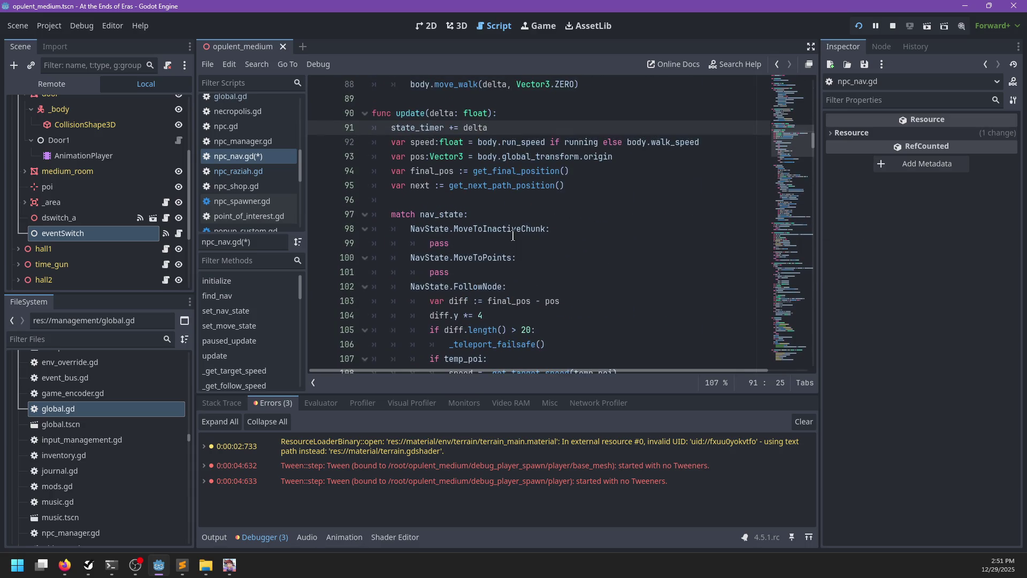
scroll(512, 236, down, 2)
click(462, 114)
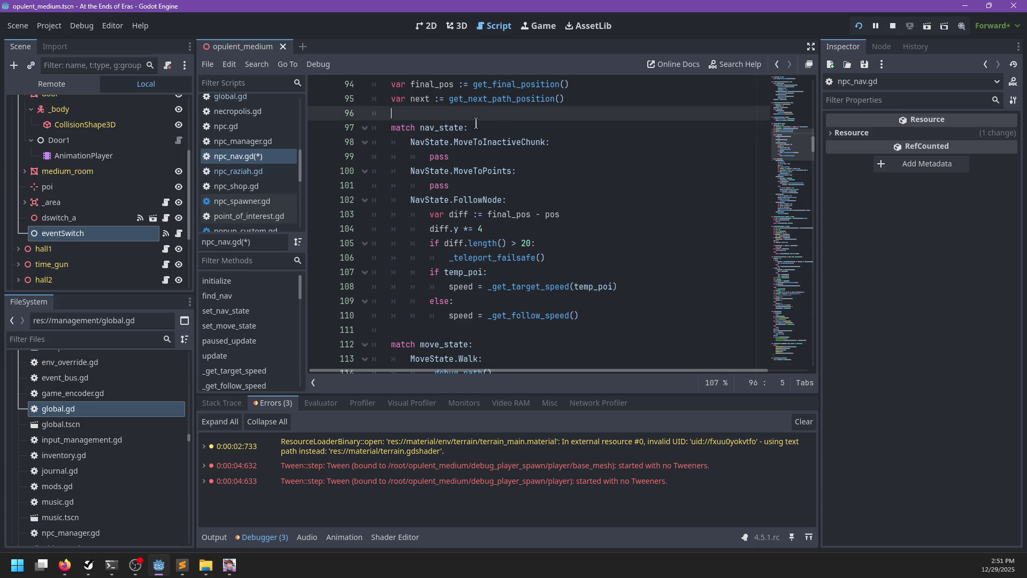
Try an 'if waiting: speed = 0' block above the nav_state match, then delete it.
key(Return)
text(aiting:)
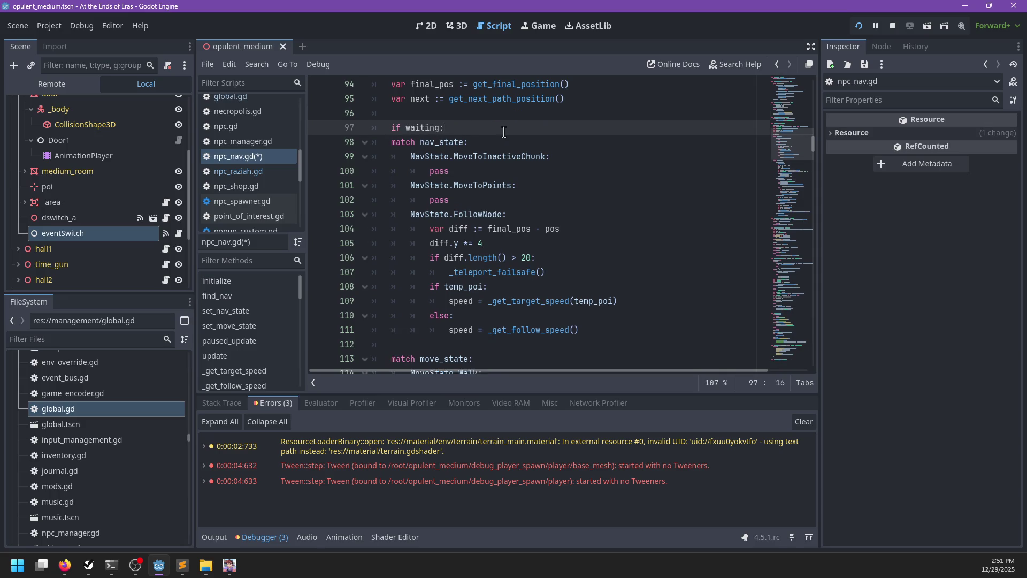
key(Return)
text(speed)
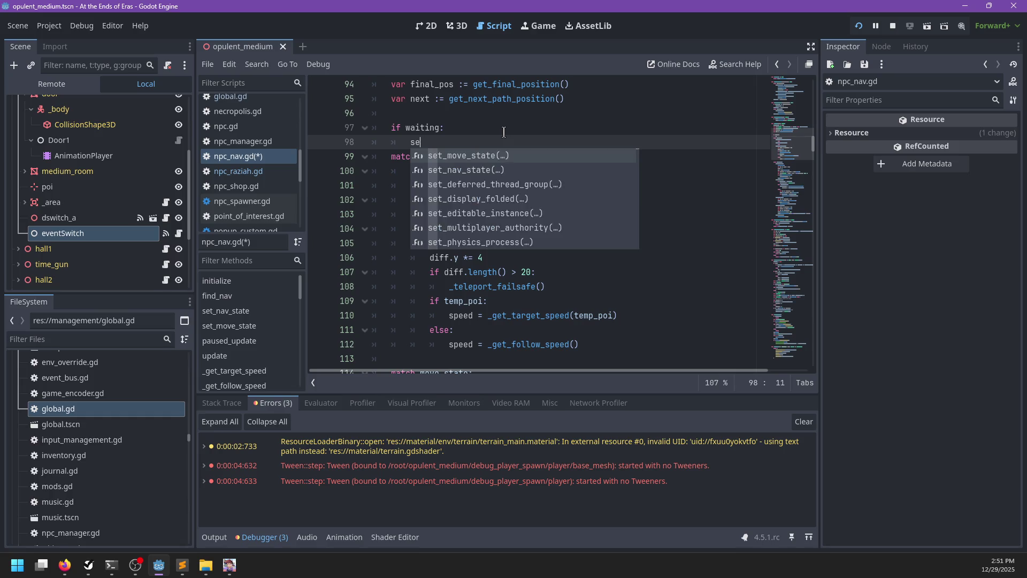
text( = 0)
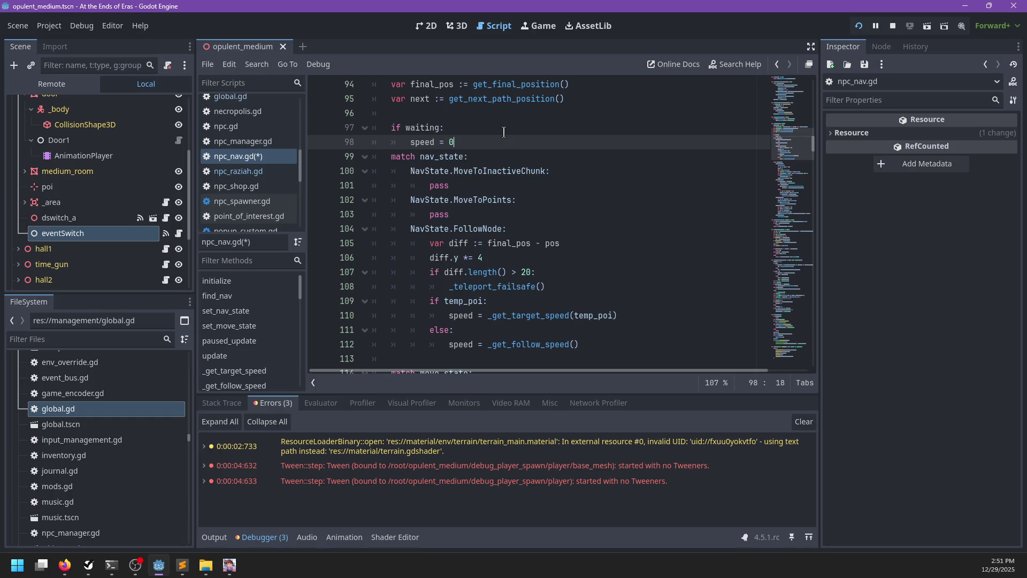
drag(491, 136, 472, 119)
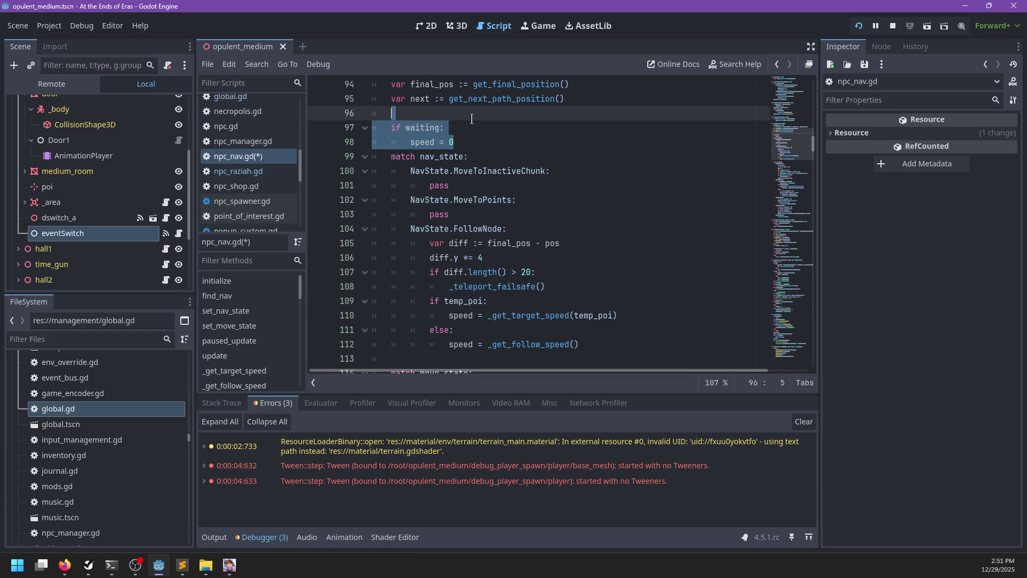
key(BackSpace)
Make _get_target_speed return 0 when waiting.
ctrl+click(529, 284)
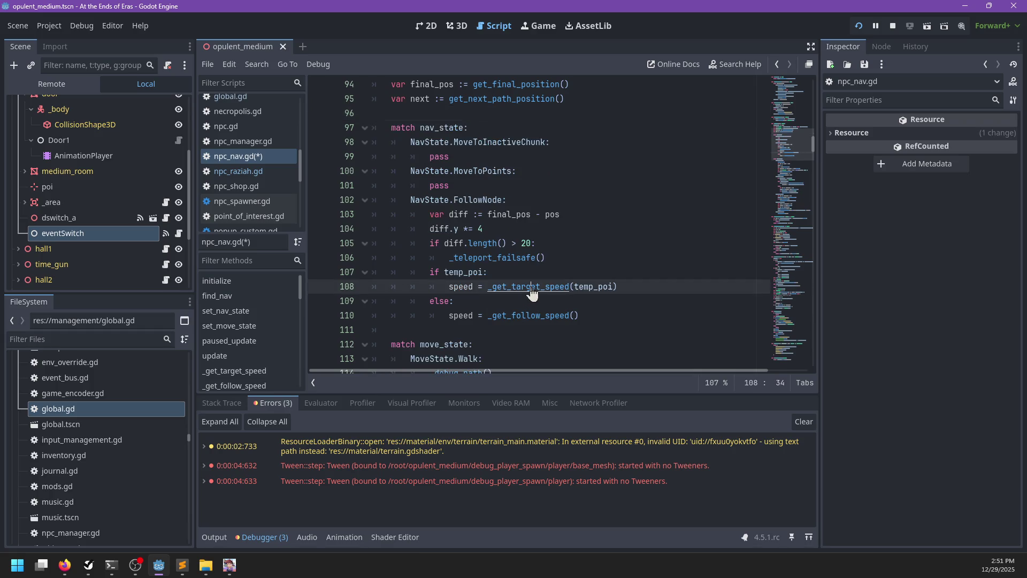
key(Return)
text(aiting:)
key(Return)
text(return)
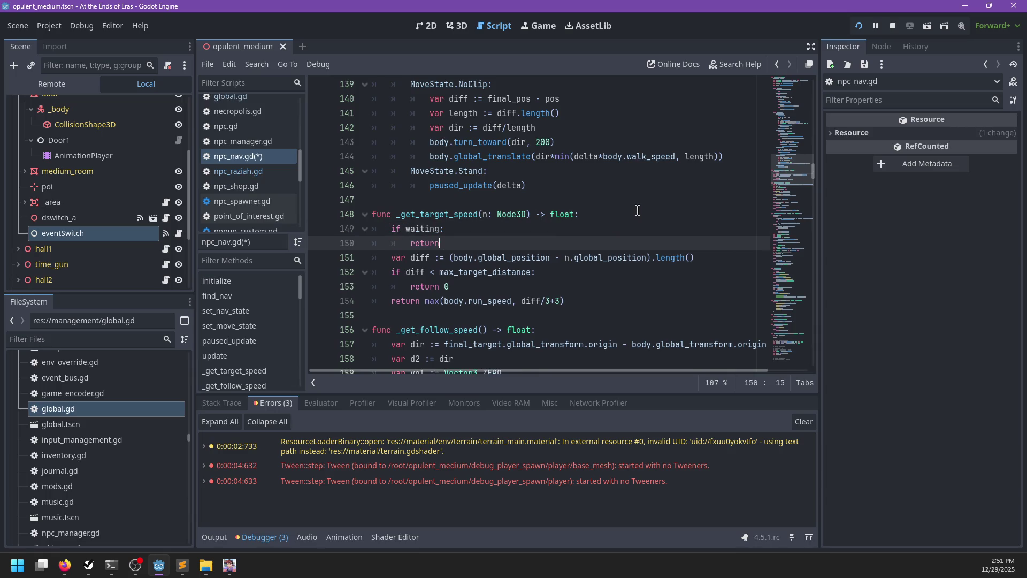
scroll(659, 214, down, 3)
Make _get_follow_speed also return 0 when waiting, and save npc_nav.gd.
click(582, 199)
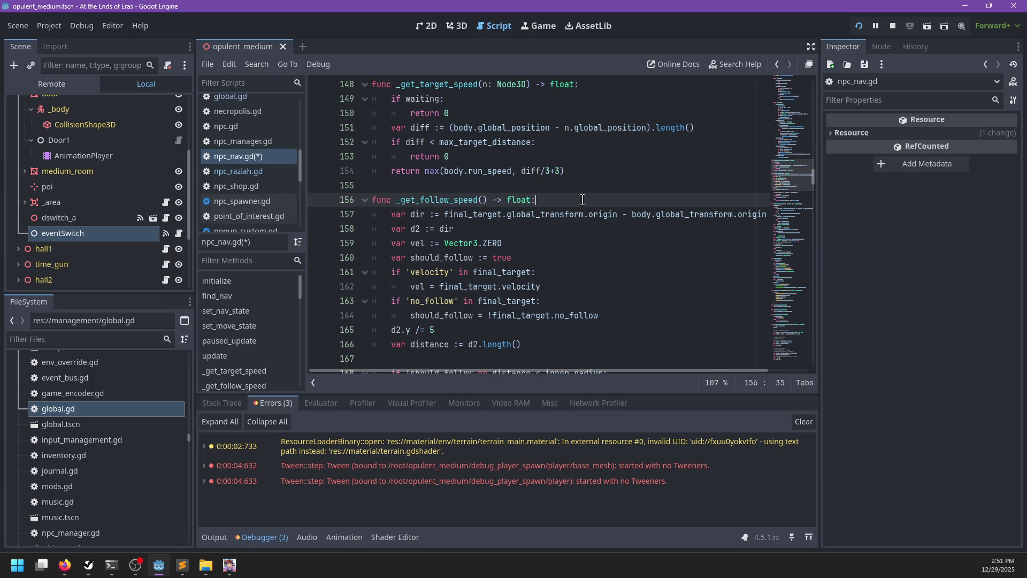
key(Return)
text(aiting:)
key(Return)
text(retur)
key(ctrl+s)
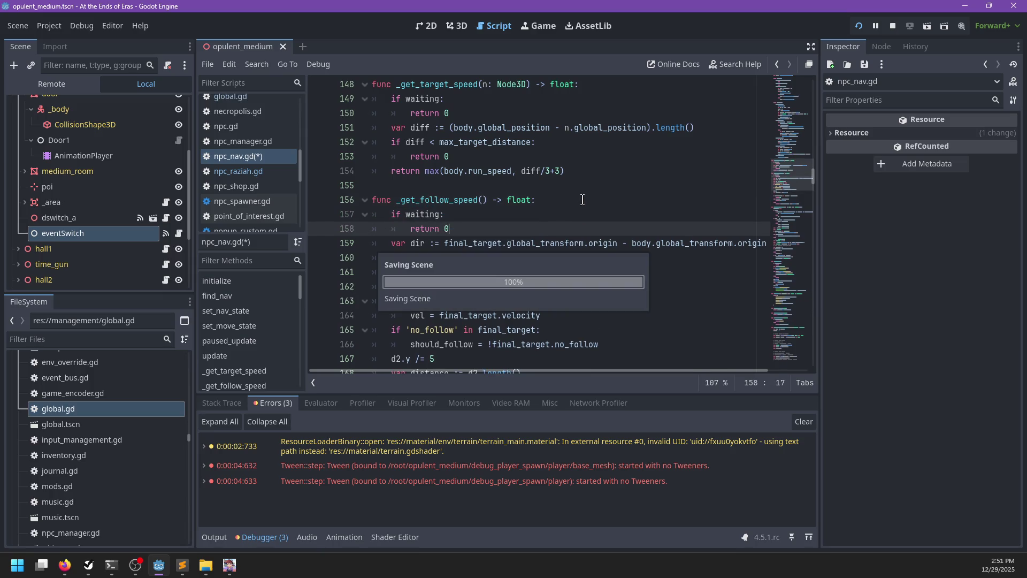
scroll(551, 227, up, 20)
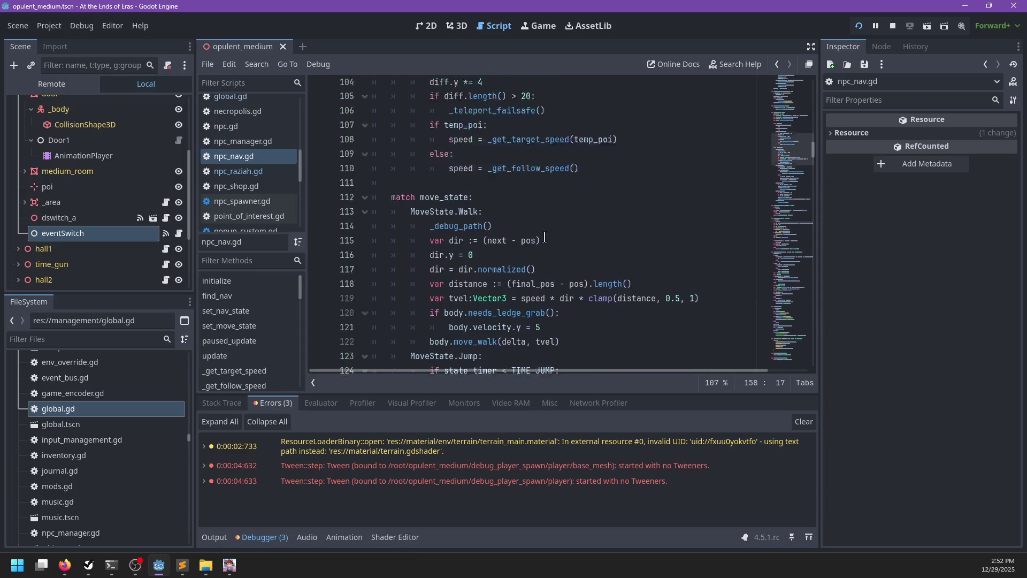
Add 'and !waiting' to the line 105 teleport failsafe condition and save npc_nav.gd.
scroll(546, 238, up, 8)
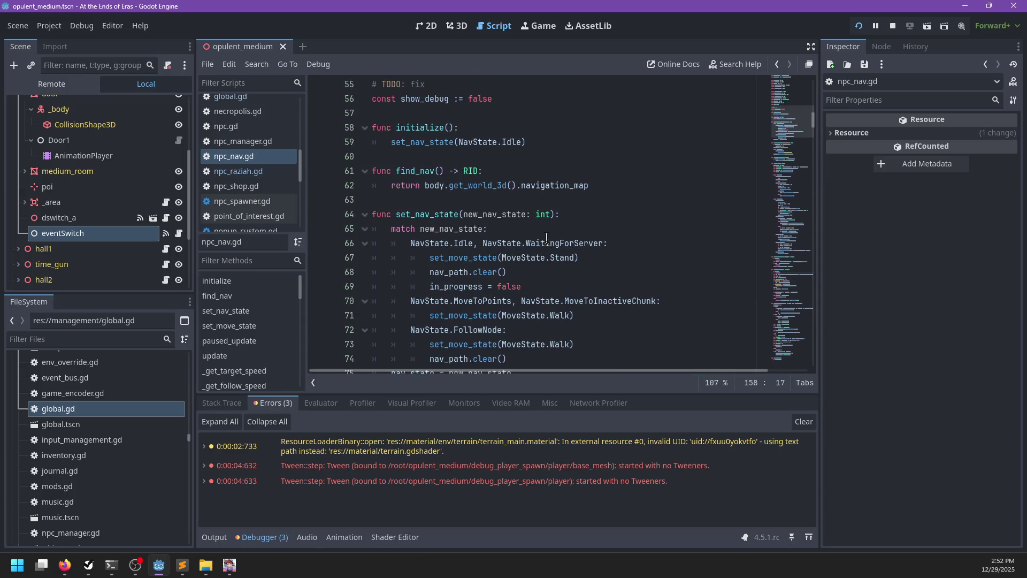
scroll(546, 238, down, 5)
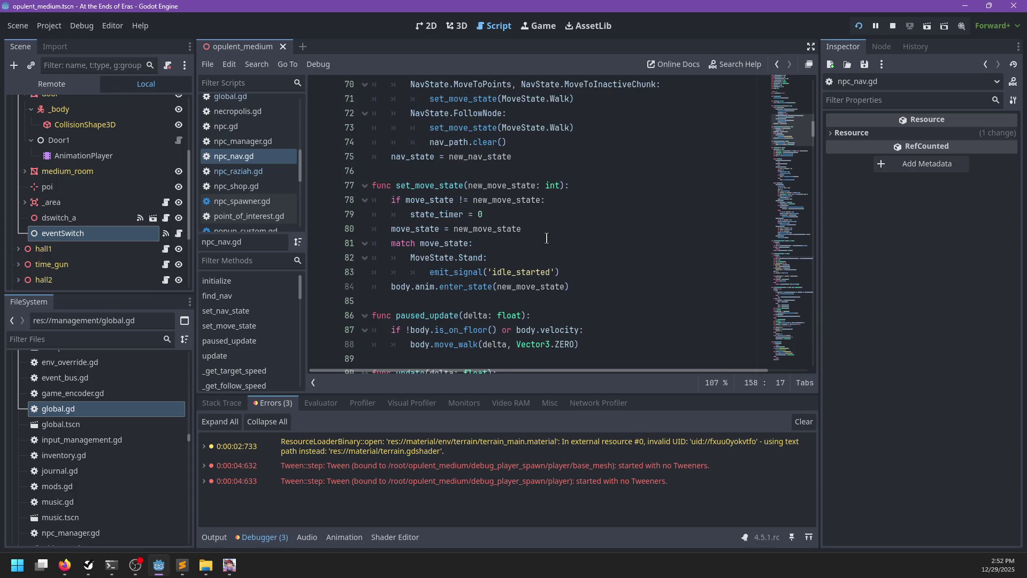
scroll(547, 237, down, 5)
scroll(550, 239, down, 3)
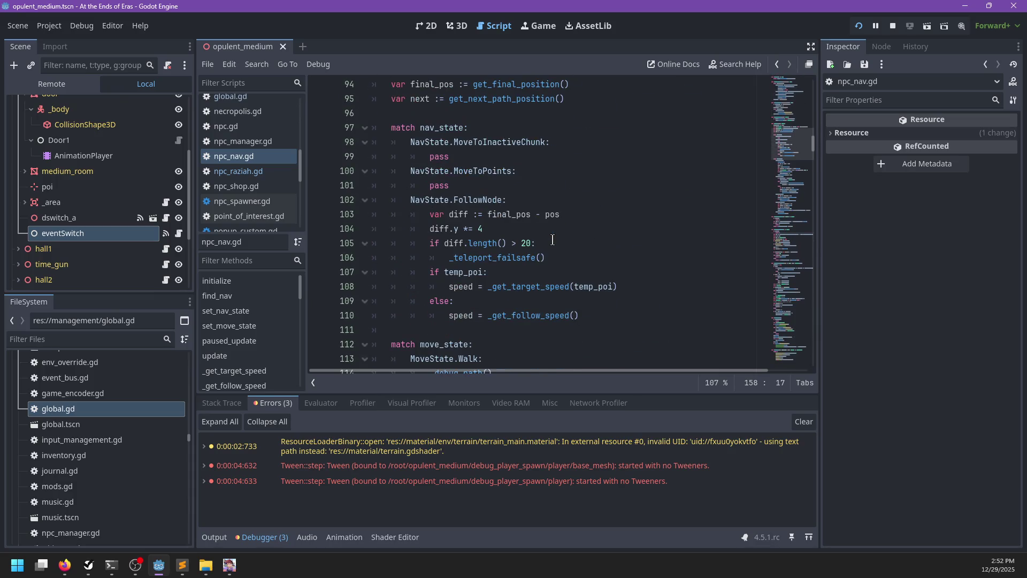
click(531, 244)
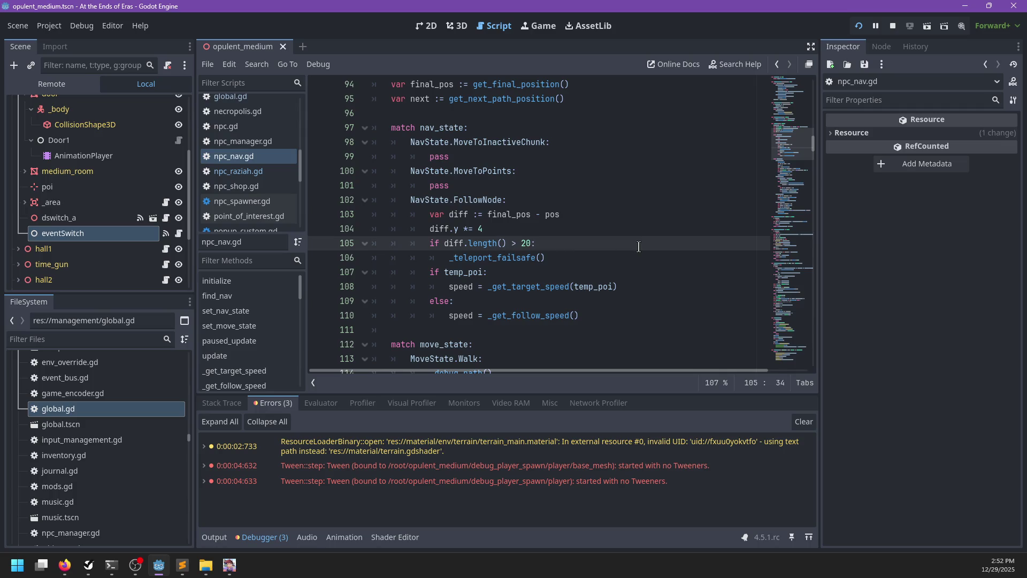
text(ajd !waiting)
key(ctrl+s)
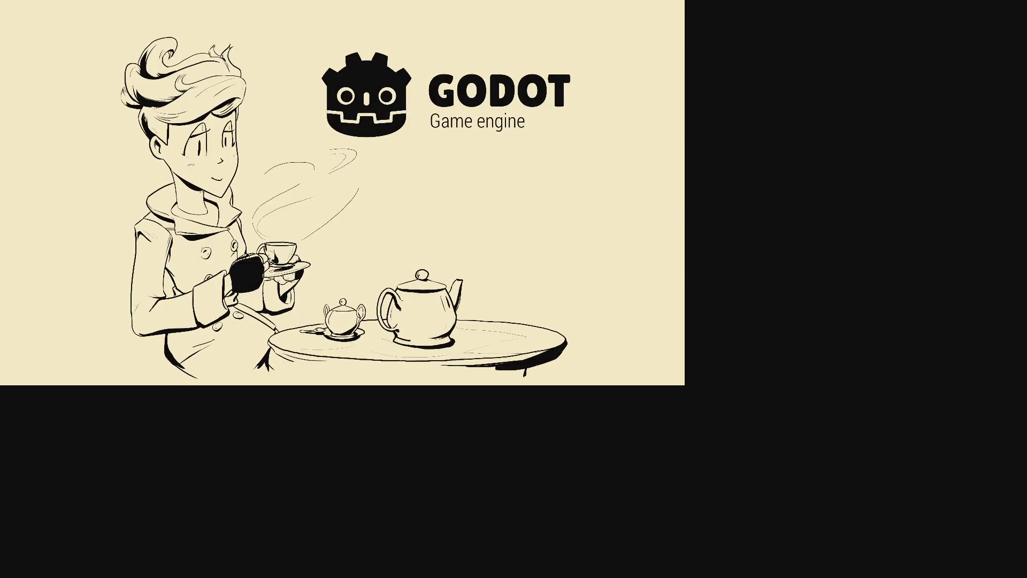
Start play, talk to Raziah to hit the nav.waiting() error, then quit to Sublime Text.
key(Return)
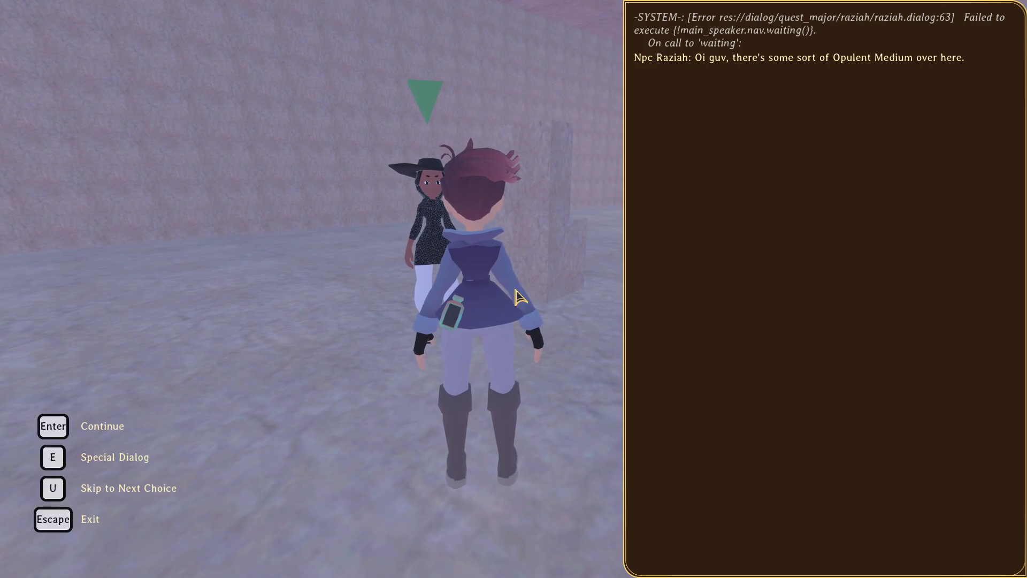
key(alt+F4)
key(alt+Tab)
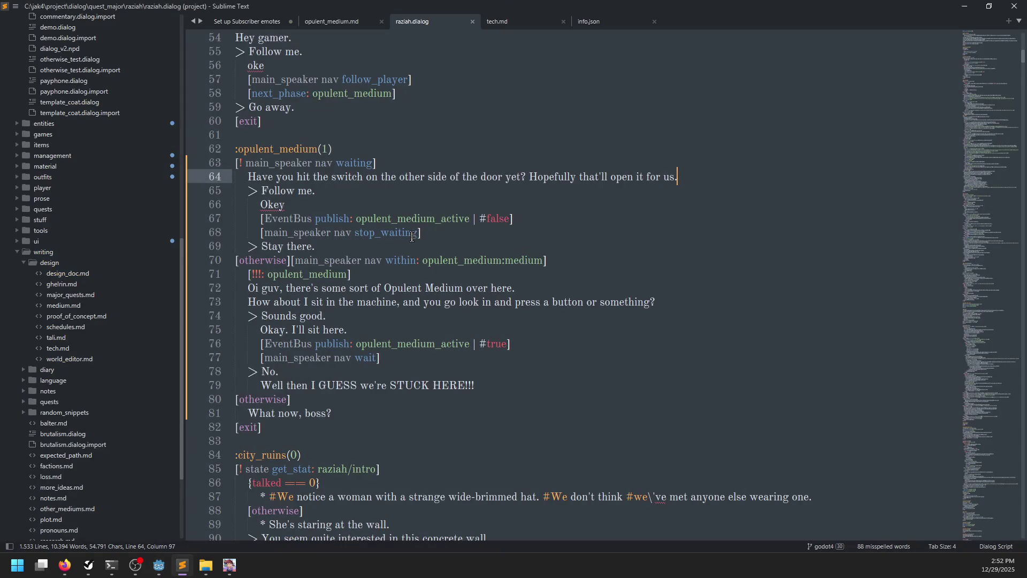
Change line 63's check to 'main_speaker nav waiting?', save, and return to Godot.
click(375, 163)
text(?)
key(ctrl+s)
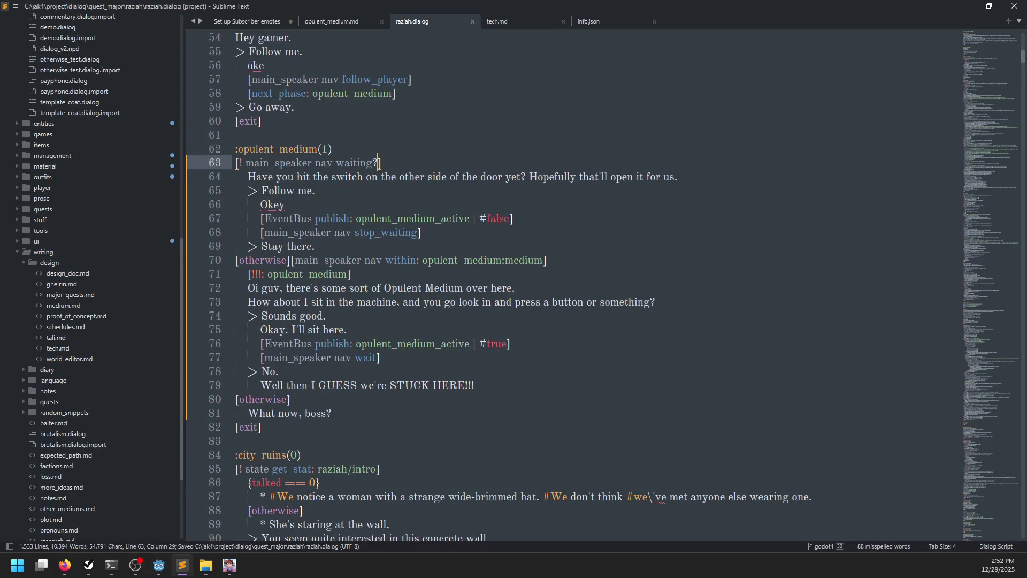
key(alt+Tab)
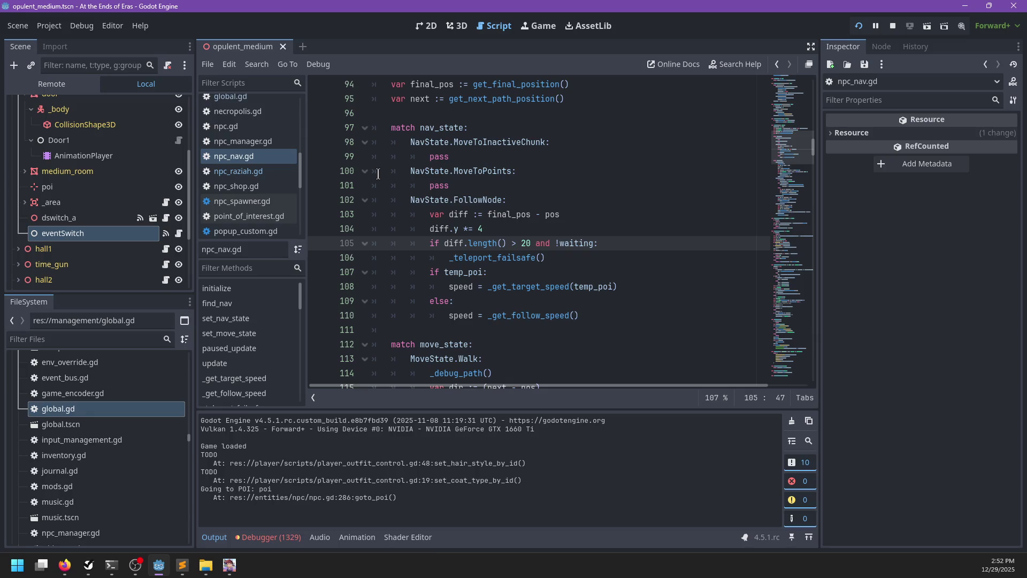
Run the game and talk to Raziah to see her switch question, then quit the game.
key(F5)
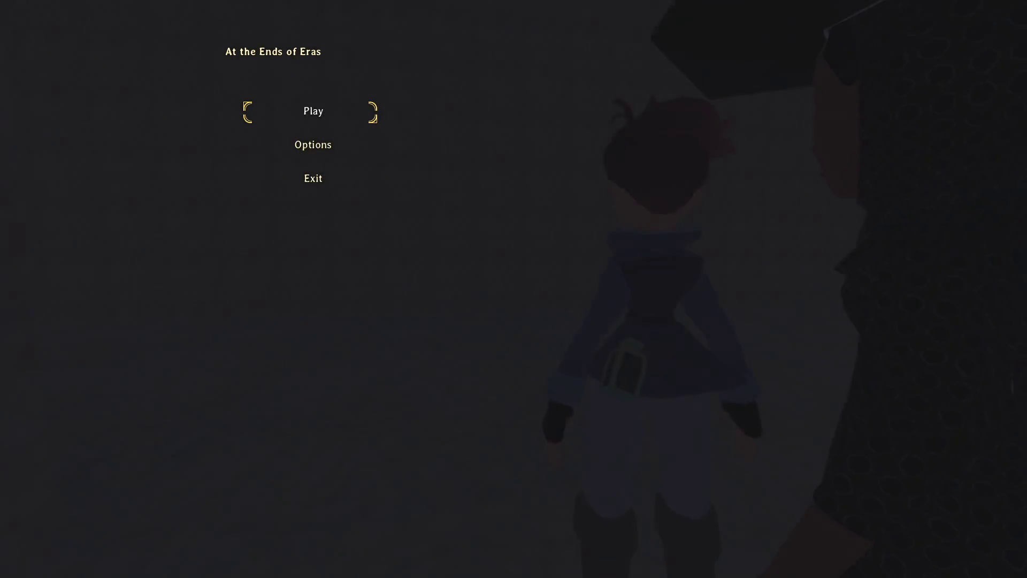
key(Return)
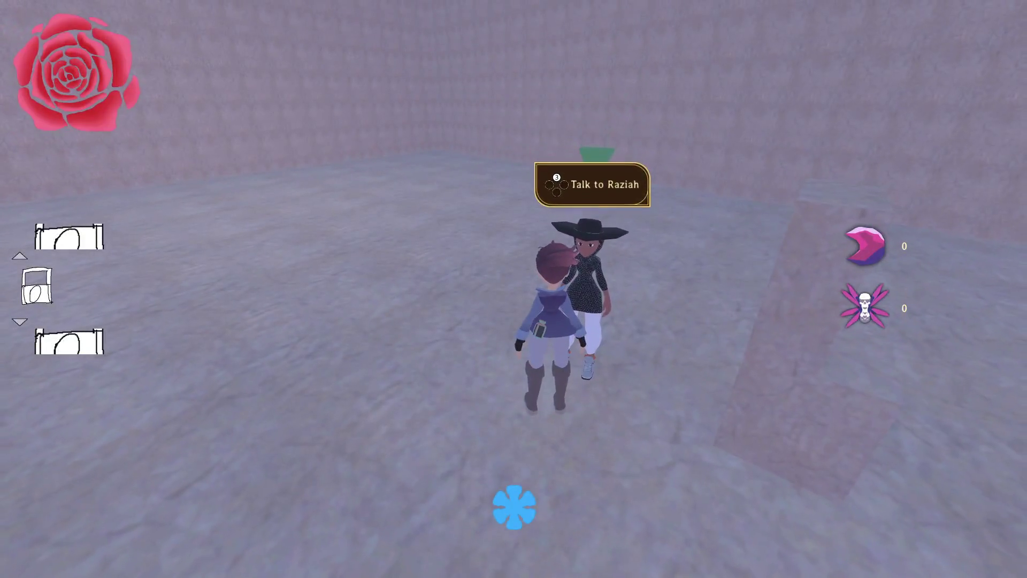
key(e)
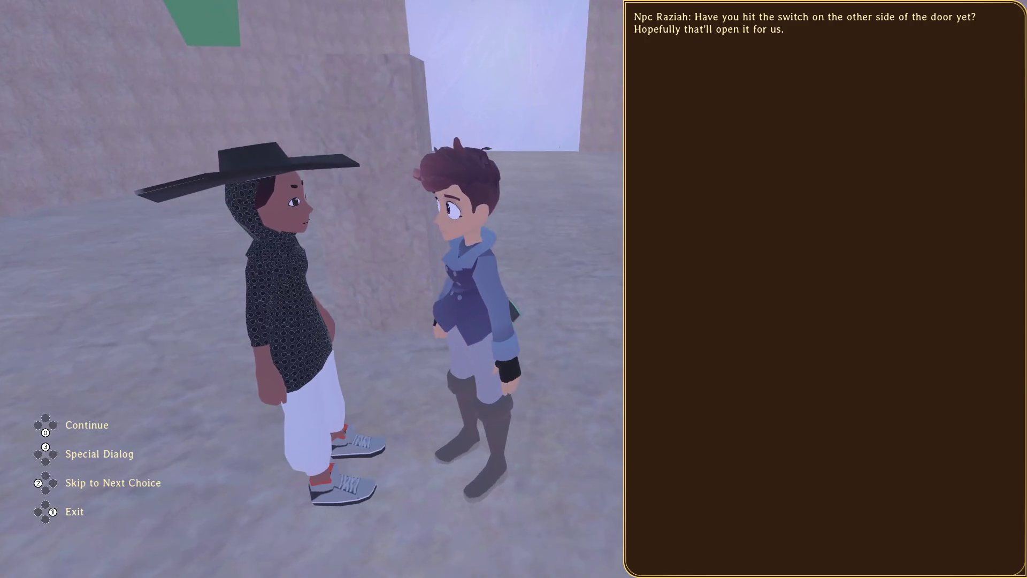
key(alt+F4)
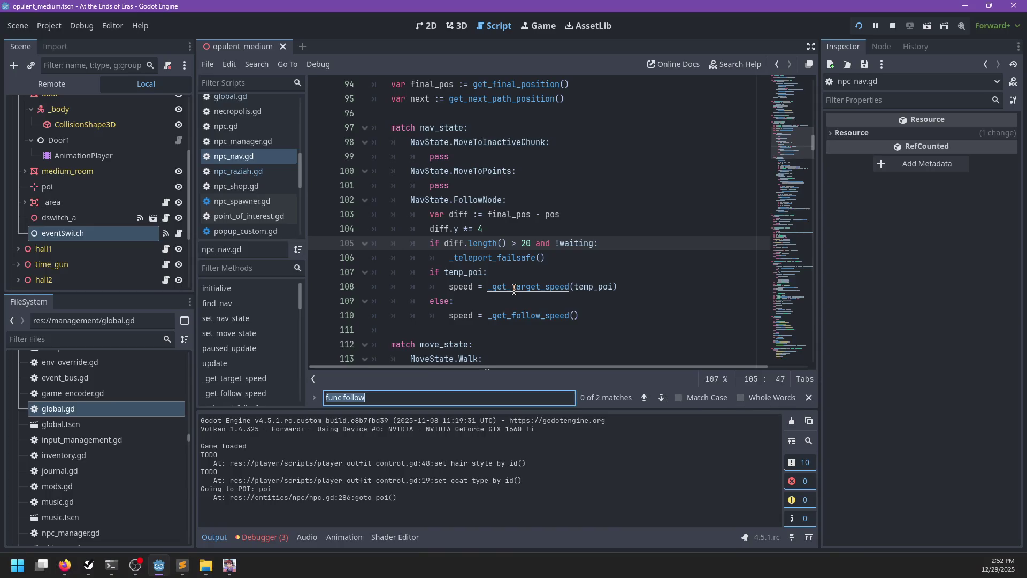
Step through each 'waiting =' assignment in npc_nav.gd, check the game, then bring up raziah.dialog.
text(waiting =)
key(Return)
key(Return)
key(Return)
key(Return)
key(Return)
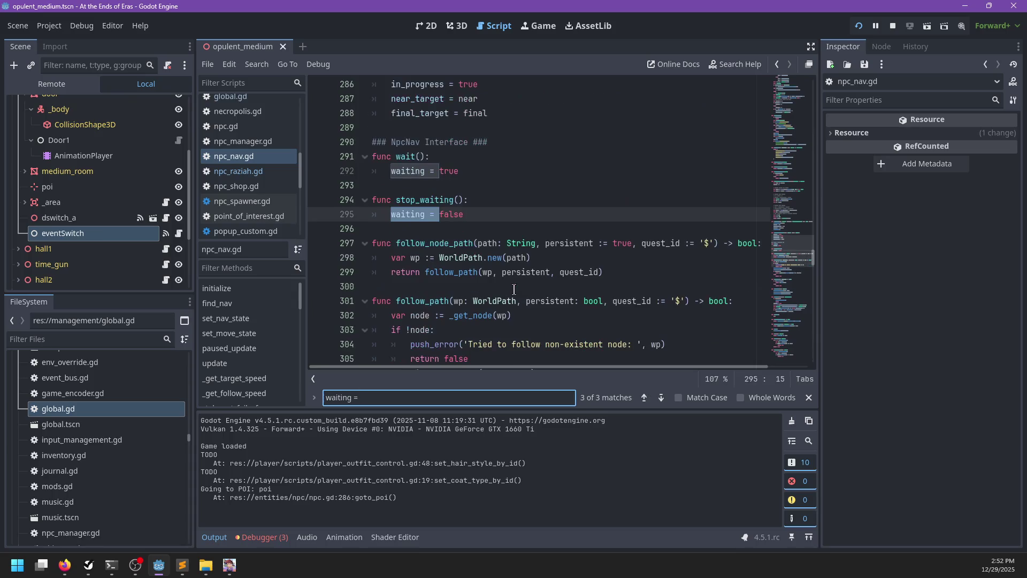
key(Return)
key(Escape)
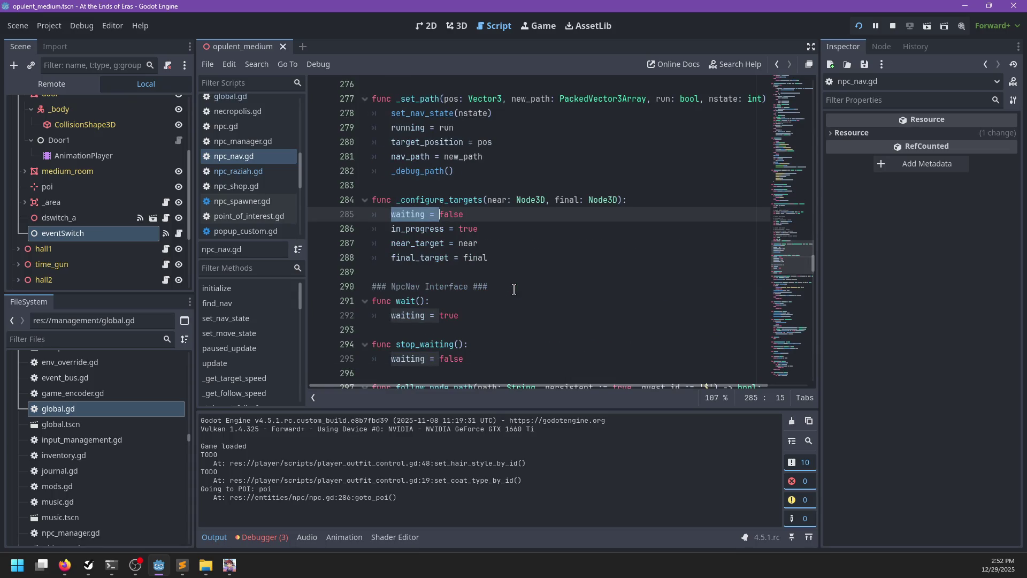
key(alt+Tab)
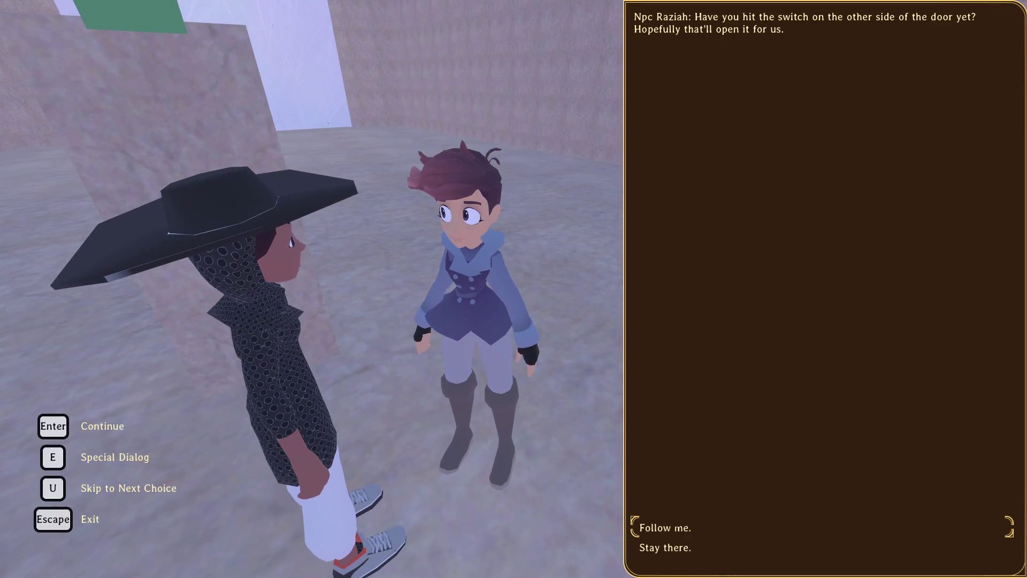
key(alt+Tab)
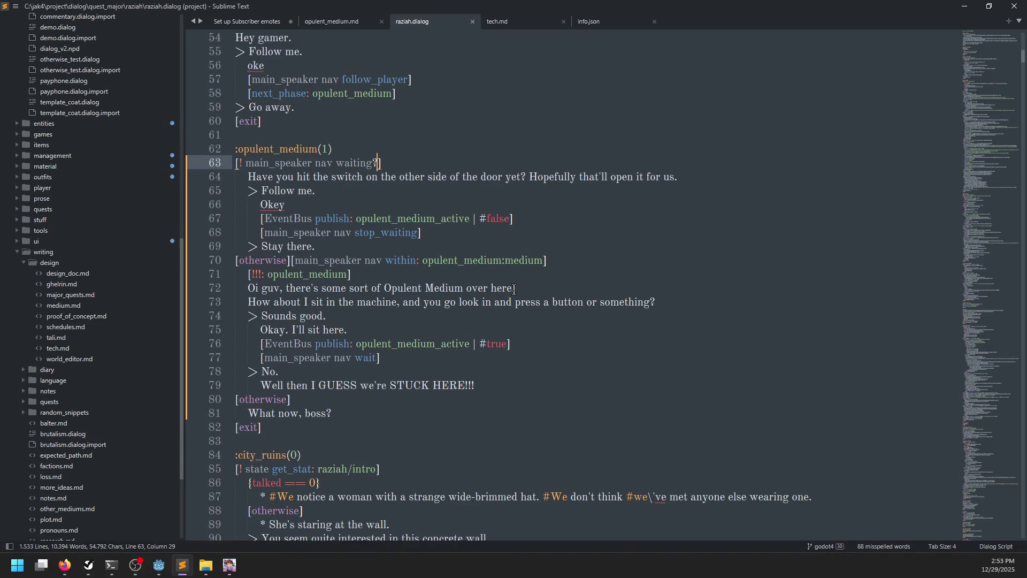
Delete the '!' from line 63's waiting check, save, close the game and return to Godot.
key(ctrl+Left)
key(ctrl+Left)
key(ctrl+Left)
key(Delete)
key(Delete)
key(ctrl+s)
key(alt+Tab)
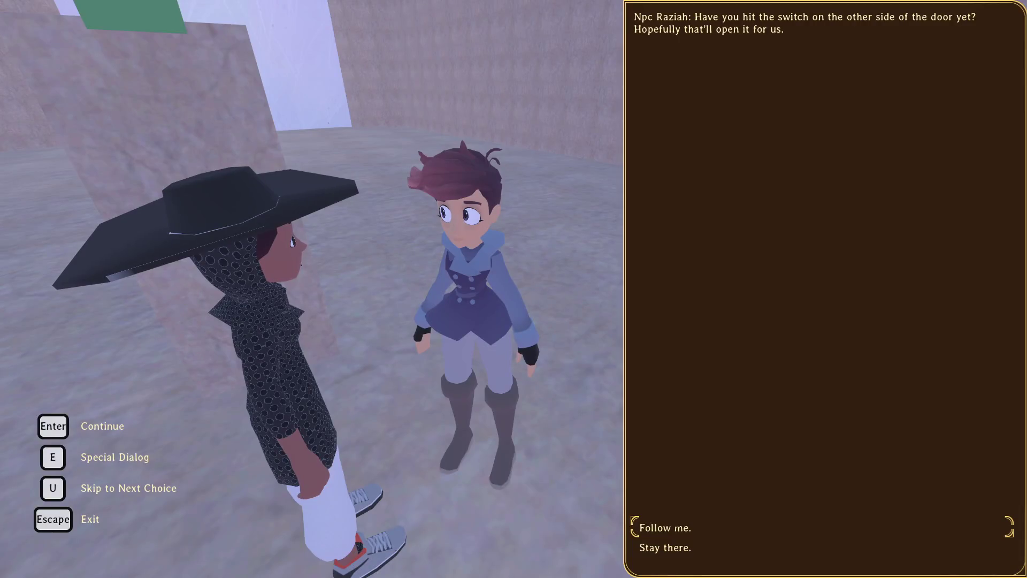
key(alt+F4)
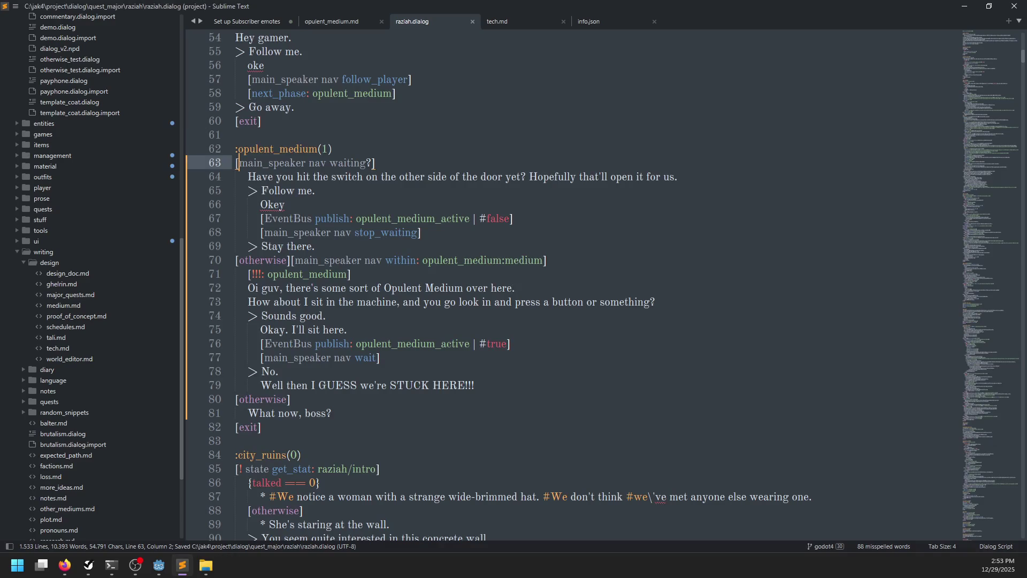
key(alt+Tab)
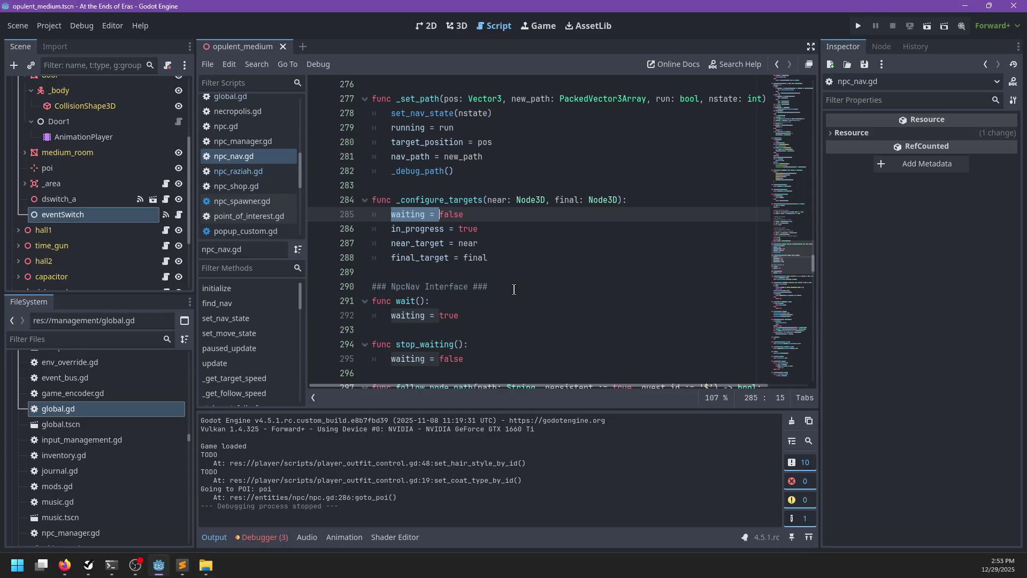
Run the game from the main menu and answer Raziah with 'Sounds good.'.
key(F5)
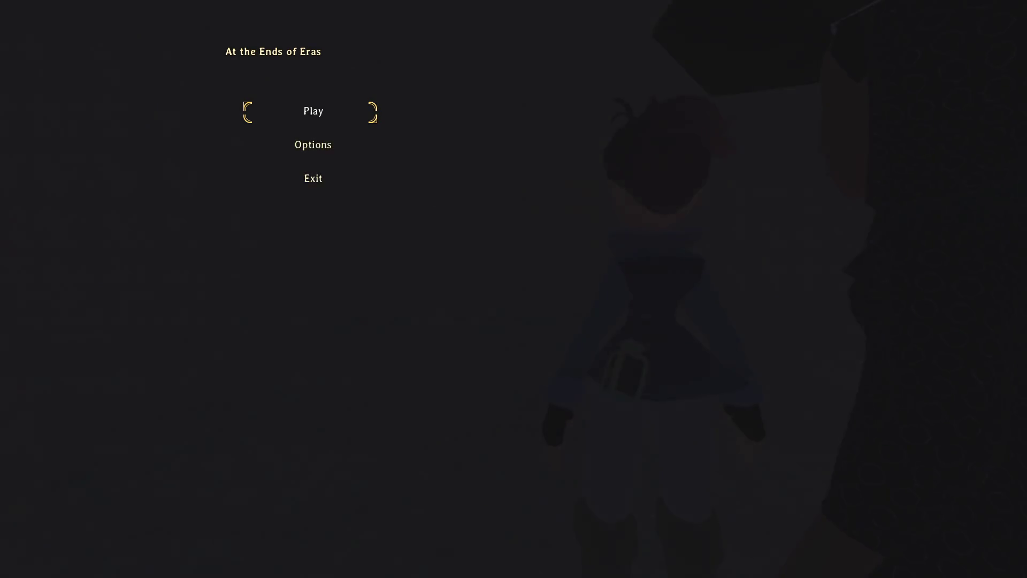
key(Return)
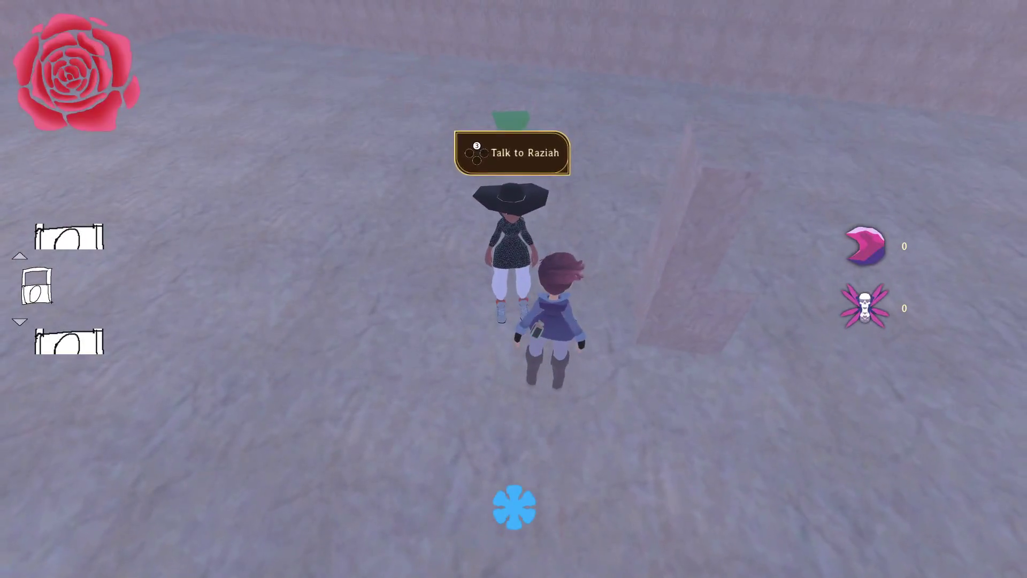
key(e)
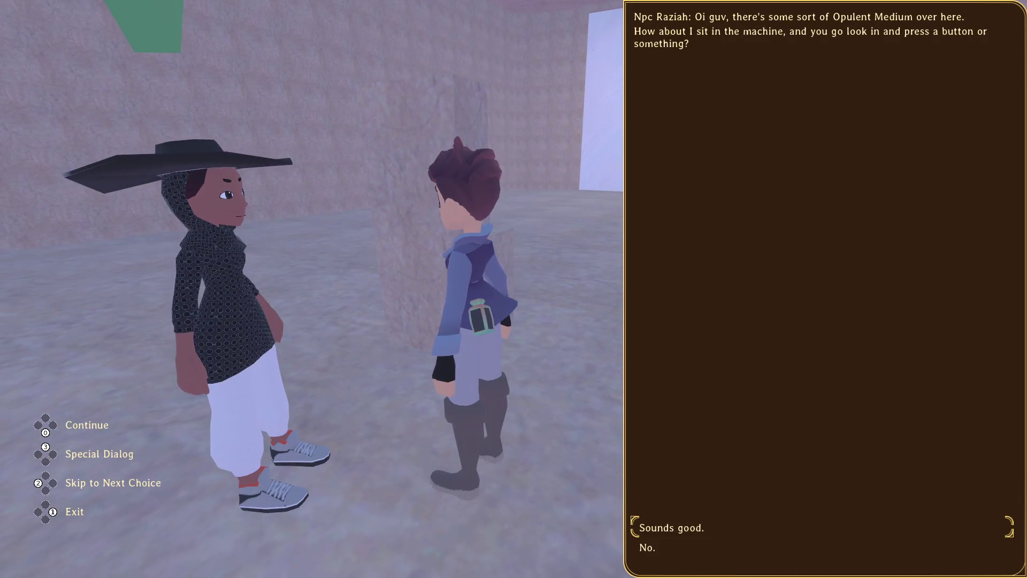
key(Return)
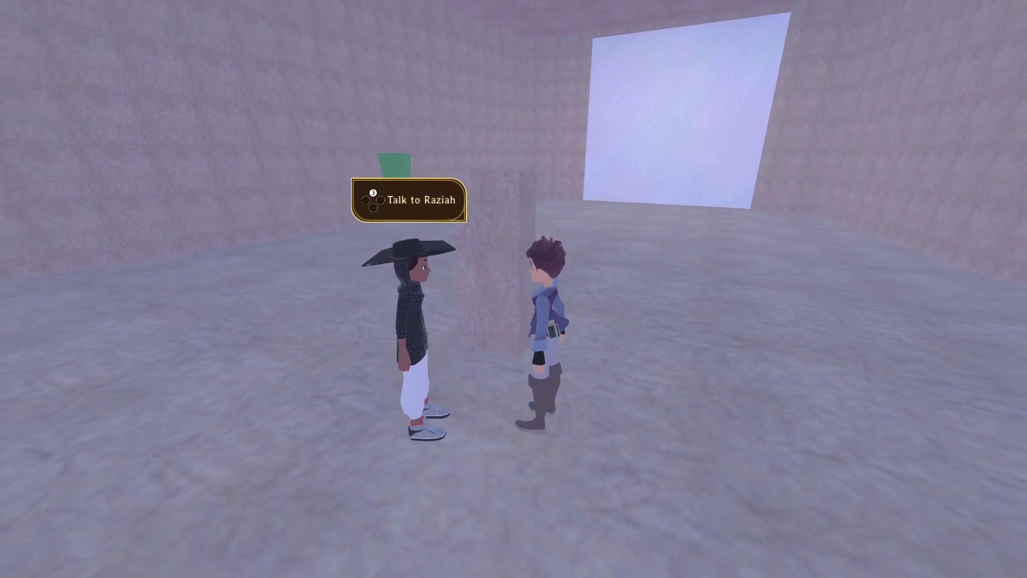
Talk to Raziah again, reply 'Stay there.', then pause the game and return to Godot.
key(e)
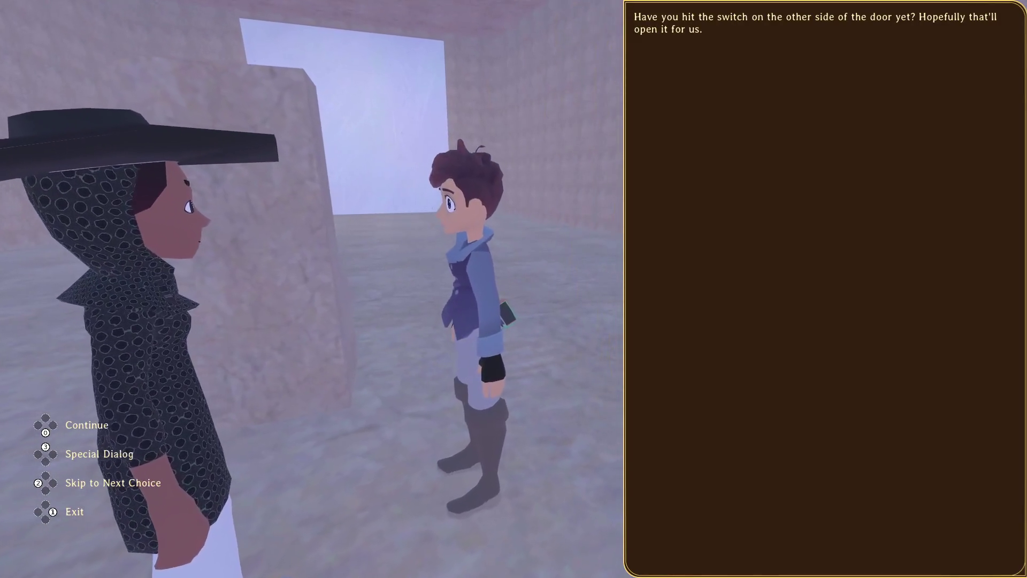
key(Down)
key(Return)
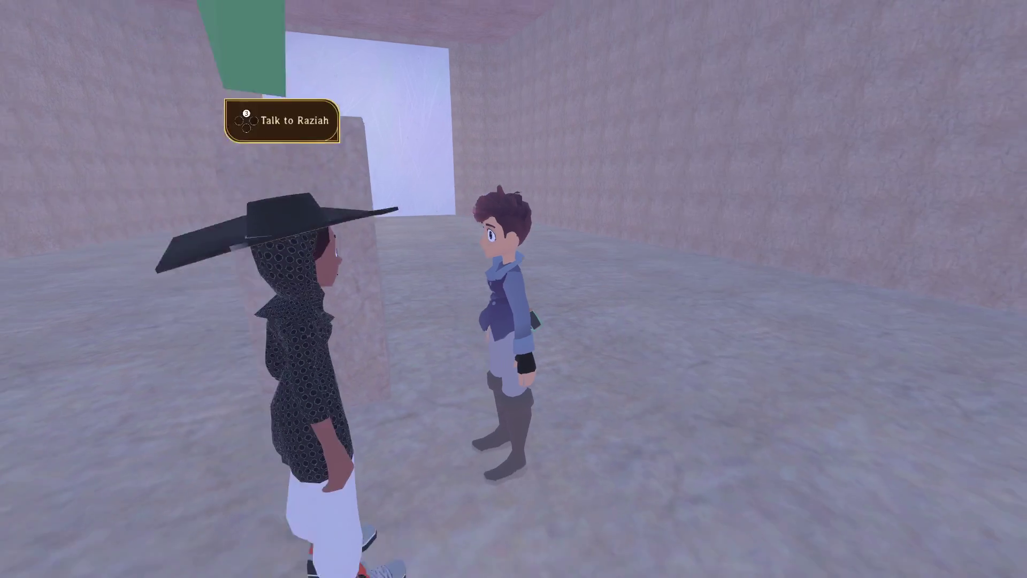
key(s)
key(Escape)
key(alt+Tab)
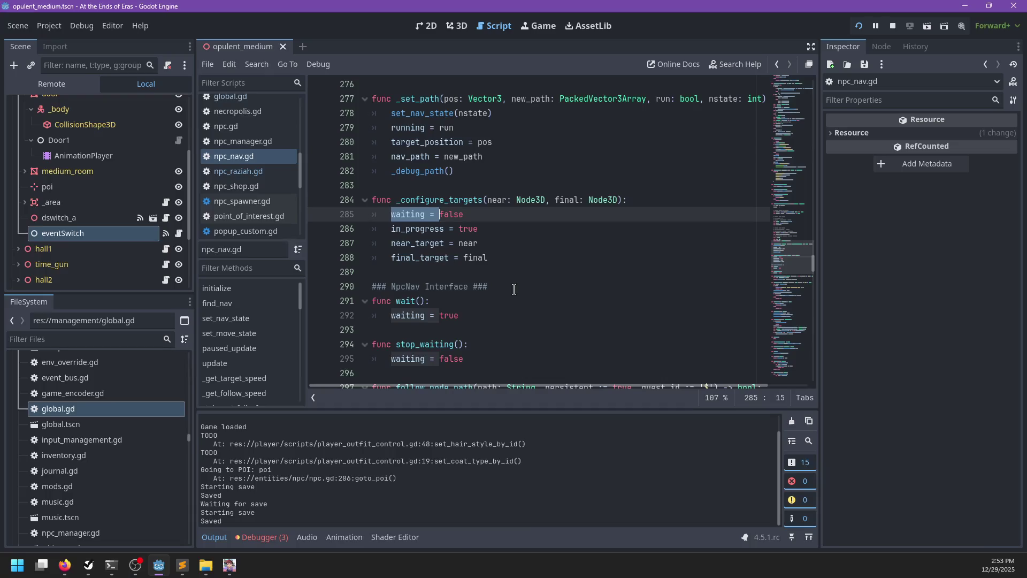
Search npc_nav.gd for 'Path.new(path' to jump to the WorldPath.new match.
click(535, 287)
key(ctrl+f)
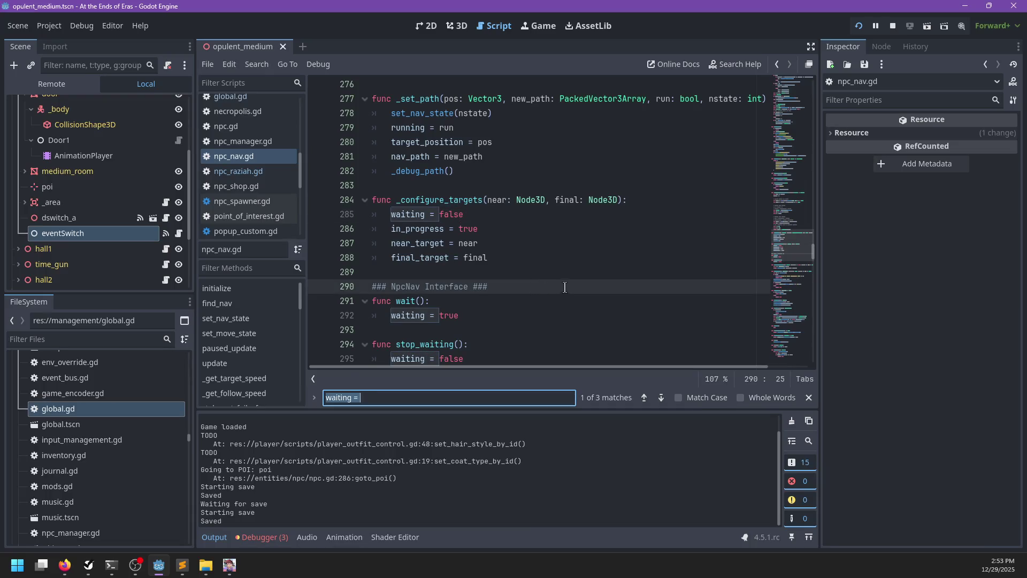
scroll(251, 194, down, 5)
click(558, 220)
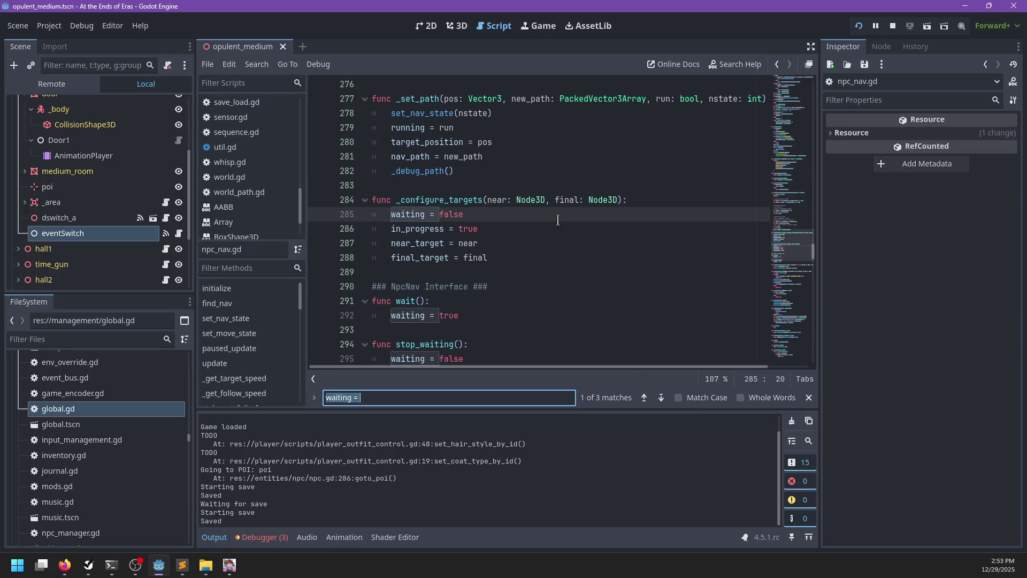
text(Path.new(path)
key(Escape)
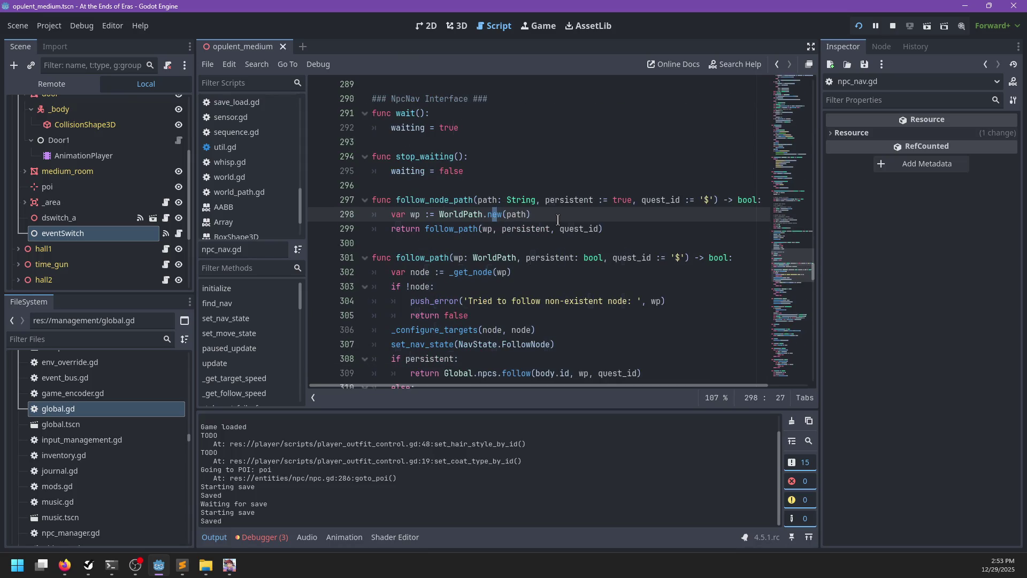
scroll(255, 129, up, 10)
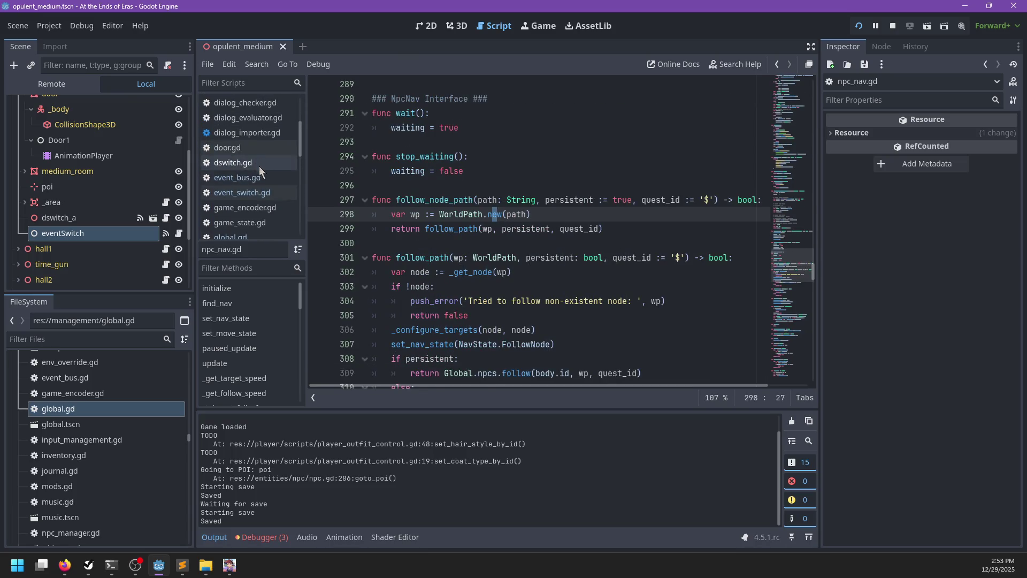
Add breakpoints to event_bus.gd on lines 34, 42 and 47.
click(259, 178)
scroll(428, 203, down, 9)
click(317, 170)
click(318, 286)
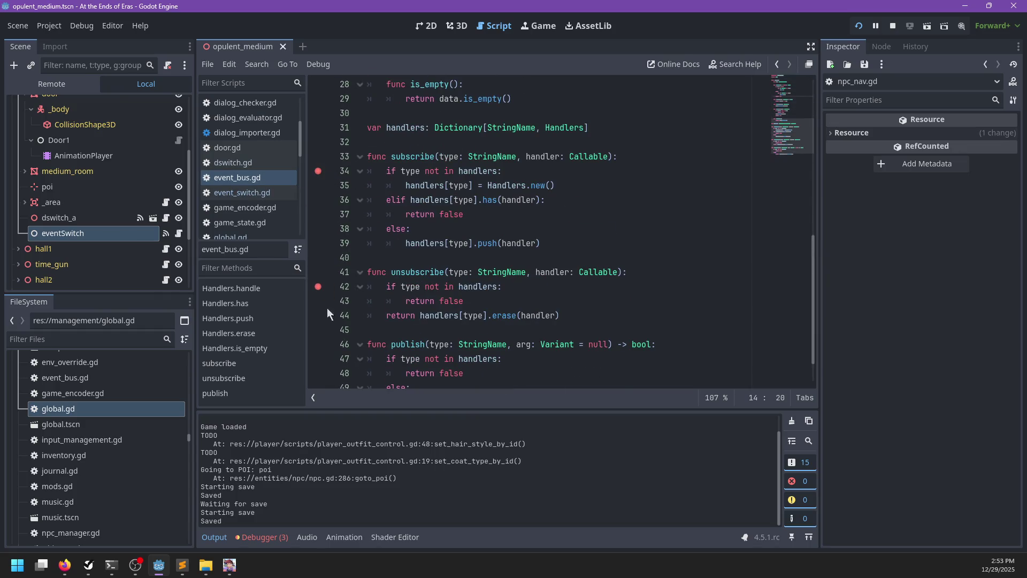
click(318, 358)
scroll(319, 358, down, 1)
click(506, 271)
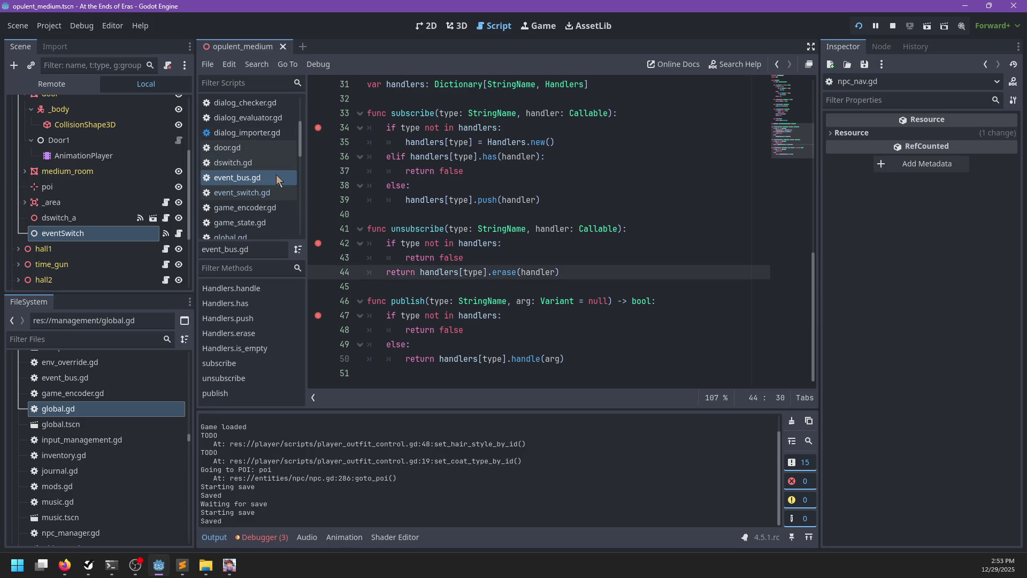
Add a breakpoint on line 16 of event_switch.gd and relaunch the project under the debugger.
click(268, 192)
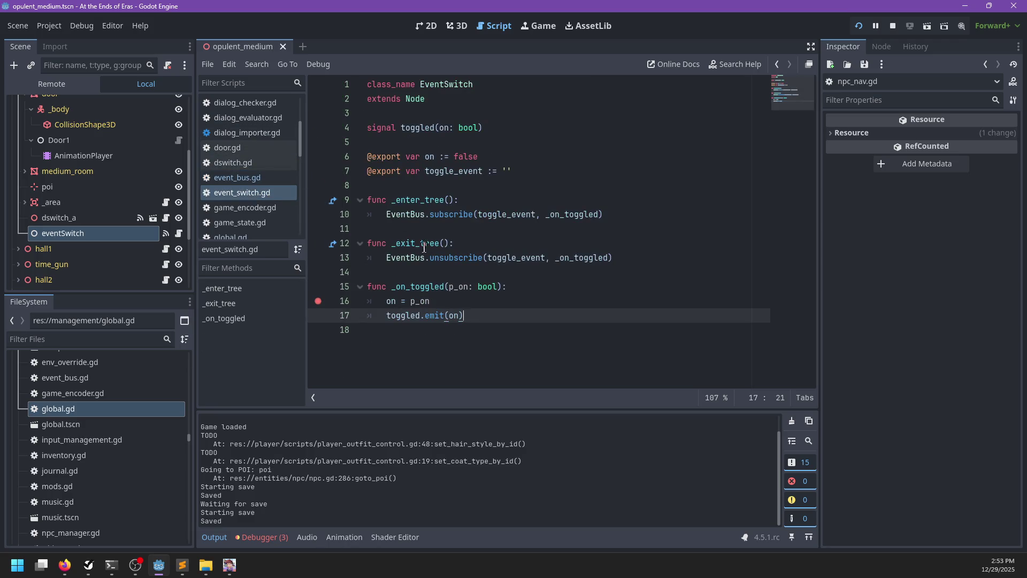
click(319, 302)
click(555, 305)
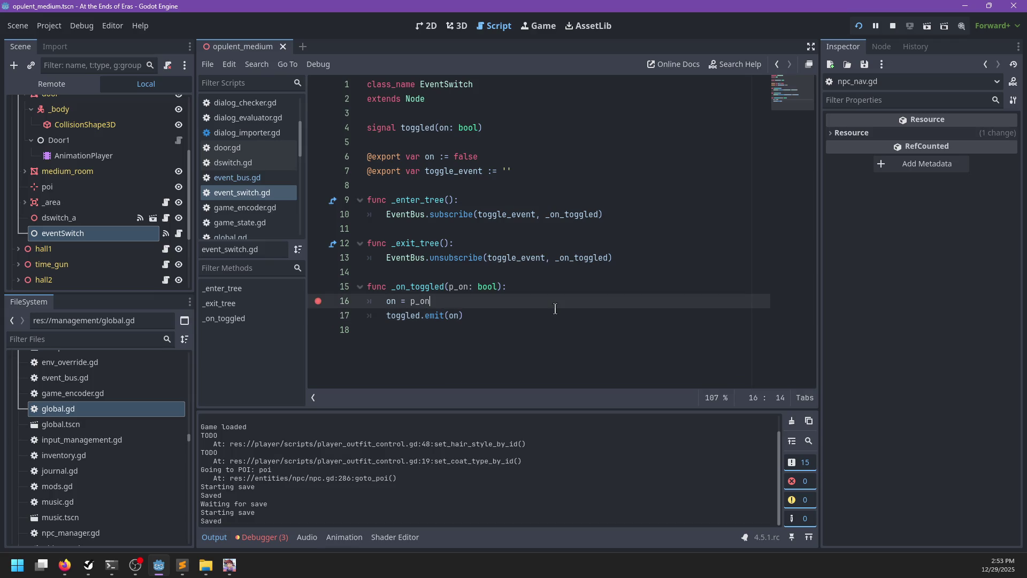
key(F5)
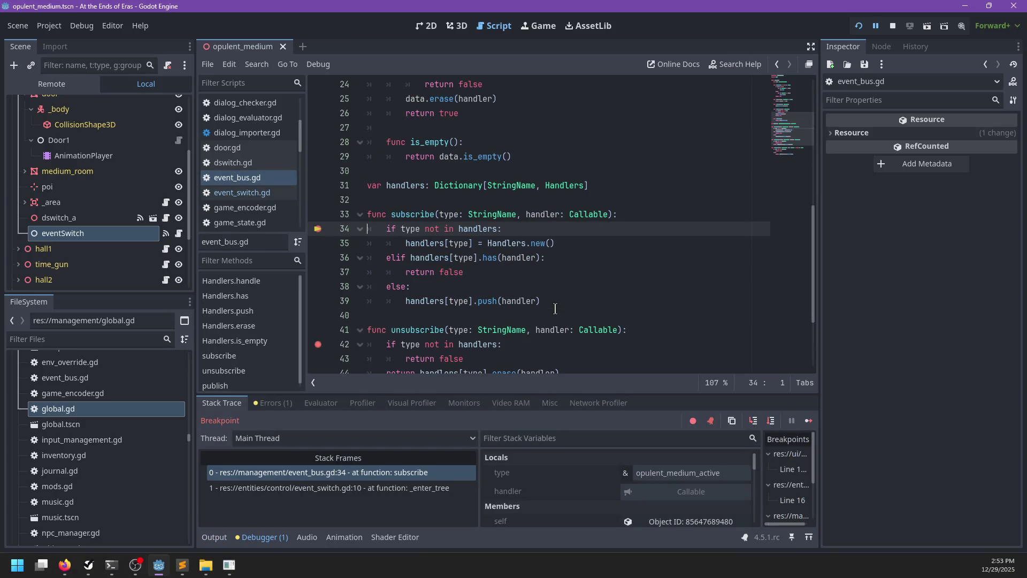
Step subscribe from line 34 to 35, continue to the next break, and check npc_raziah.gd and npc_nav.gd.
key(F10)
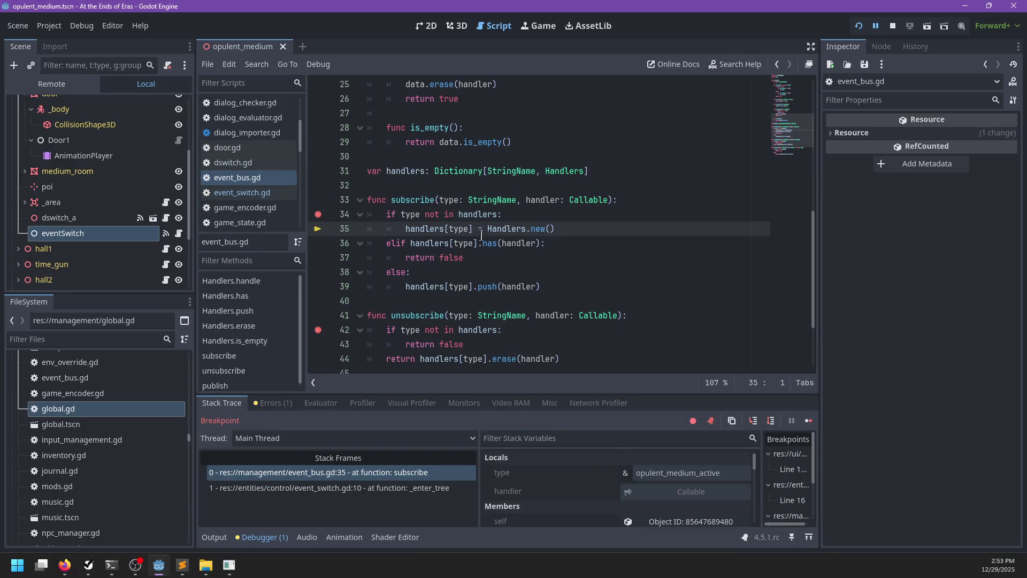
key(F12)
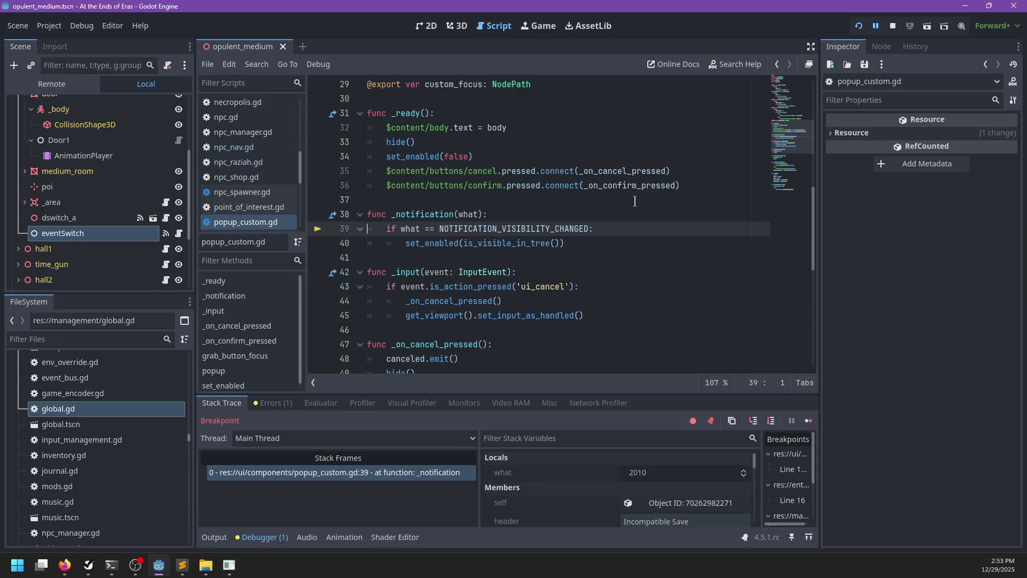
scroll(633, 200, down, 8)
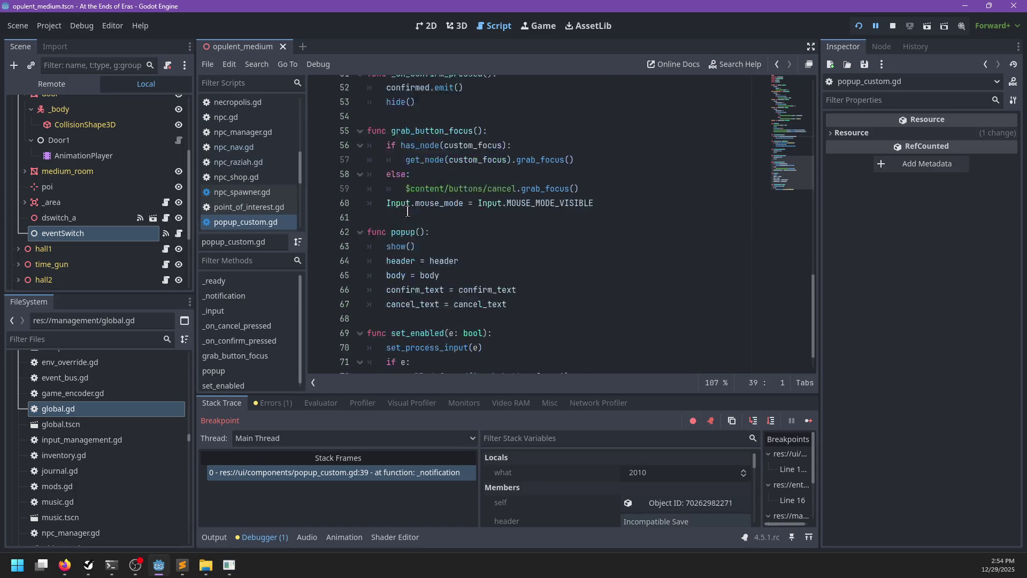
click(243, 165)
click(238, 147)
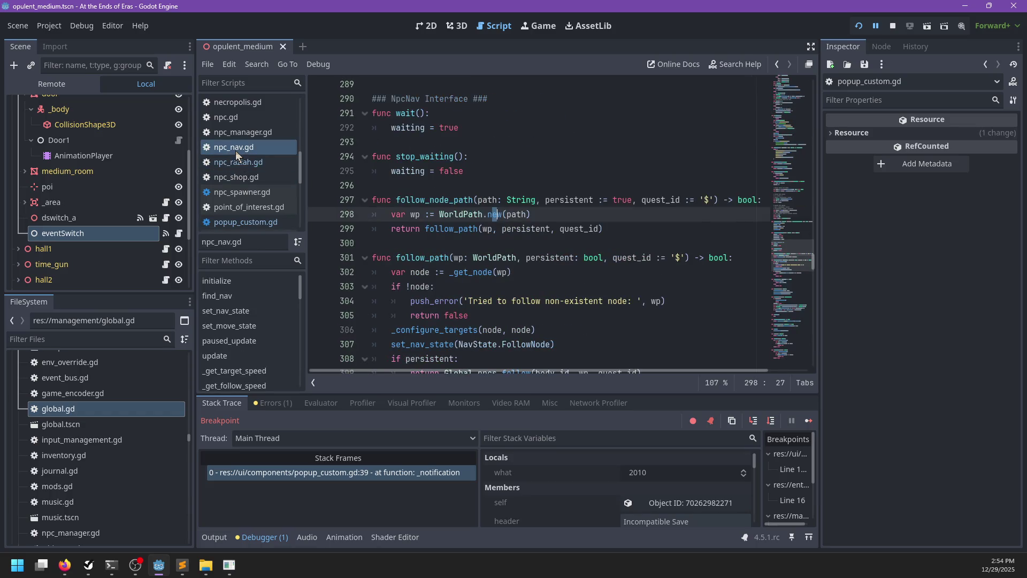
Reopen event_bus.gd and select the else: line in subscribe.
scroll(262, 133, up, 3)
scroll(262, 133, up, 2)
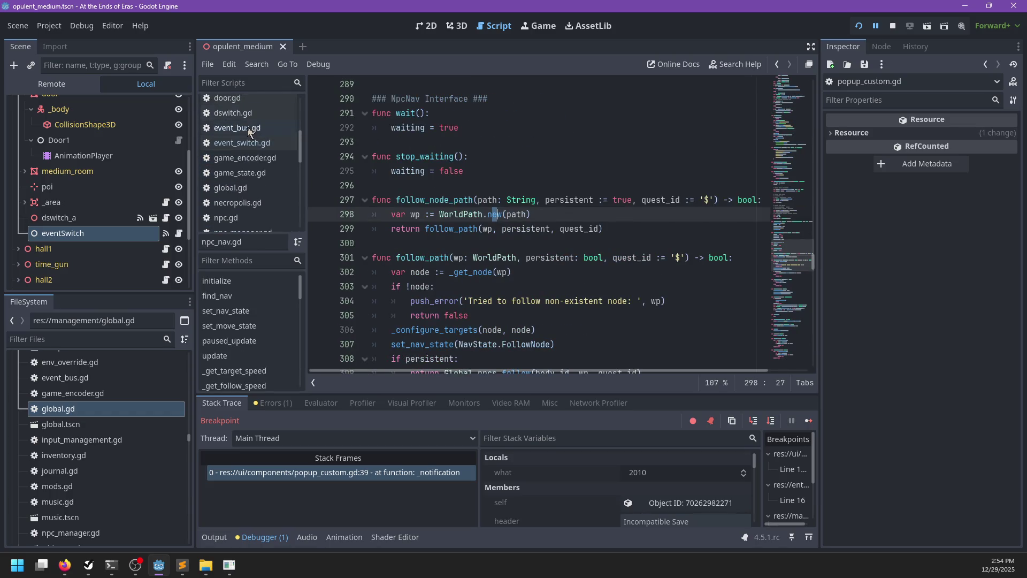
click(246, 127)
click(562, 243)
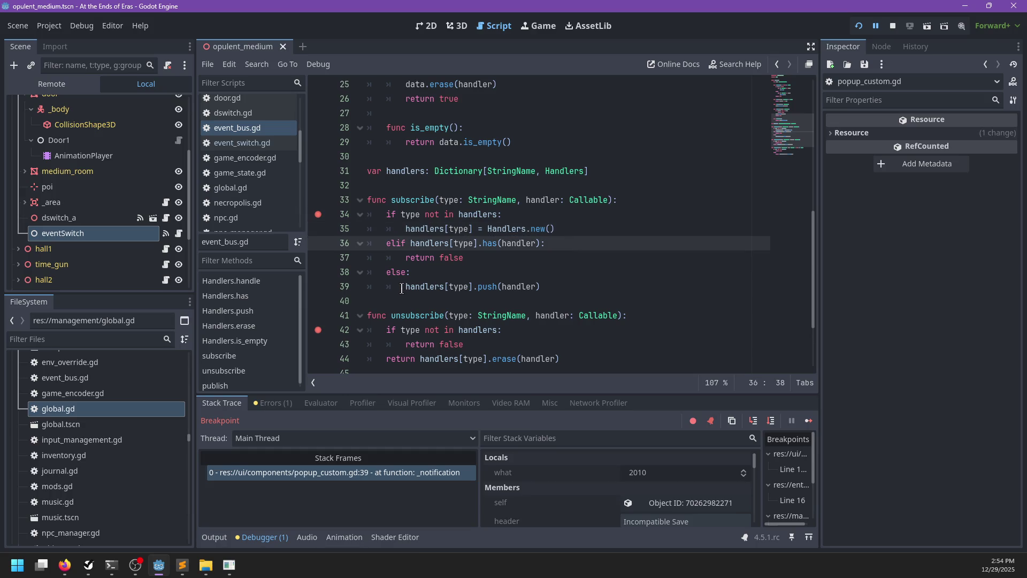
drag(402, 289, 384, 272)
Delete the else: from subscribe and save event_bus.gd.
key(BackSpace)
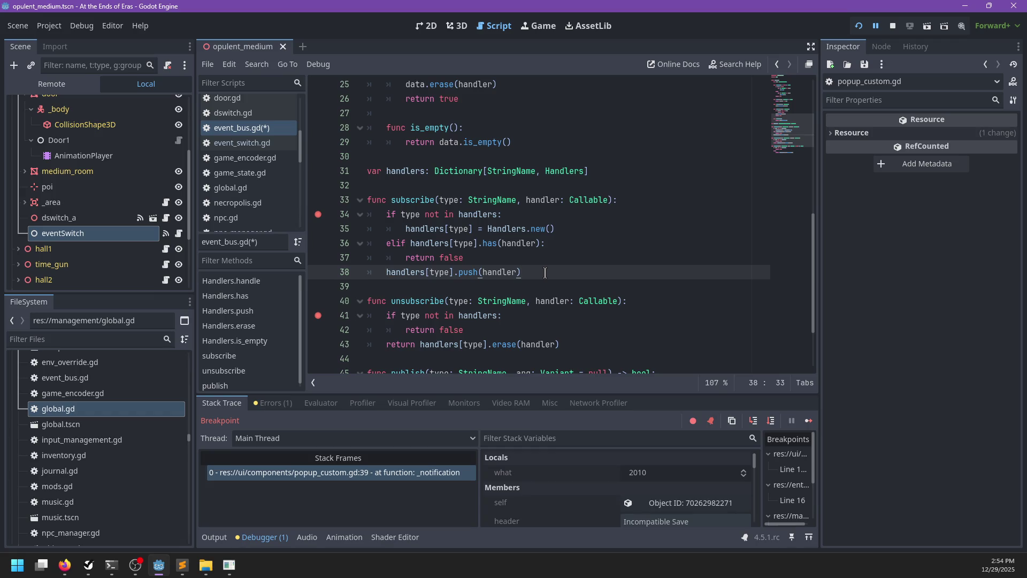
key(ctrl+s)
scroll(545, 273, down, 2)
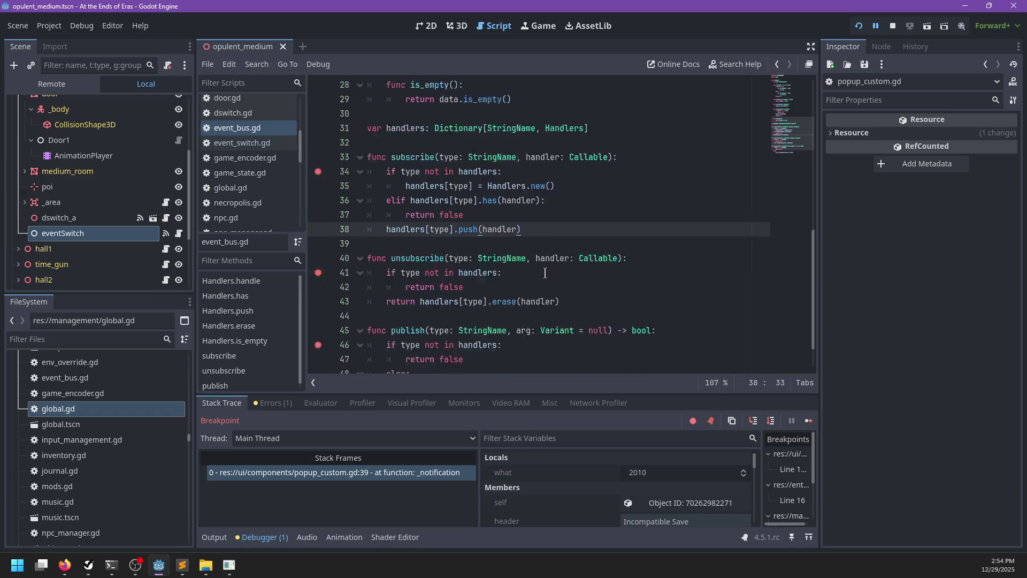
scroll(546, 273, up, 3)
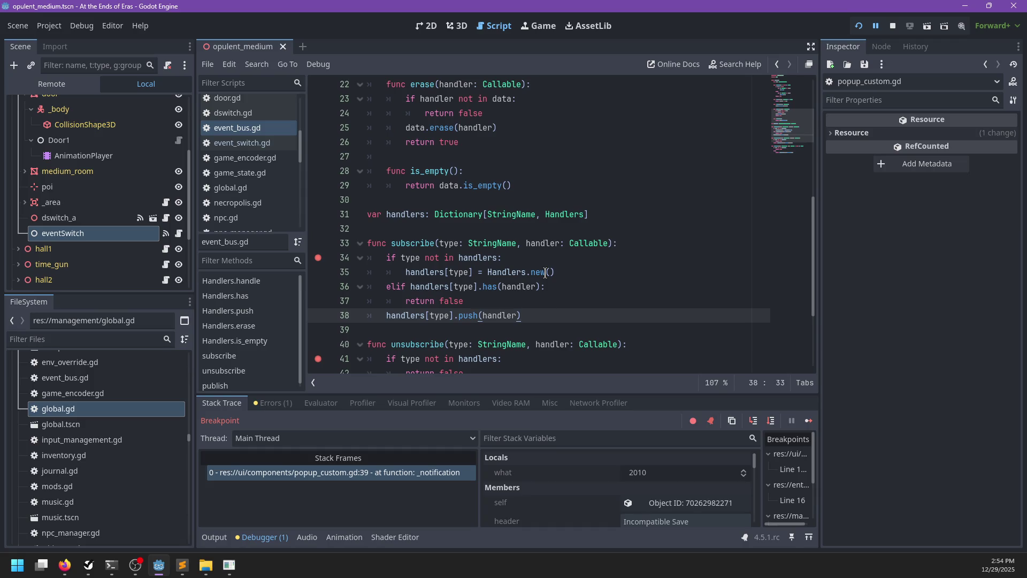
scroll(546, 273, down, 1)
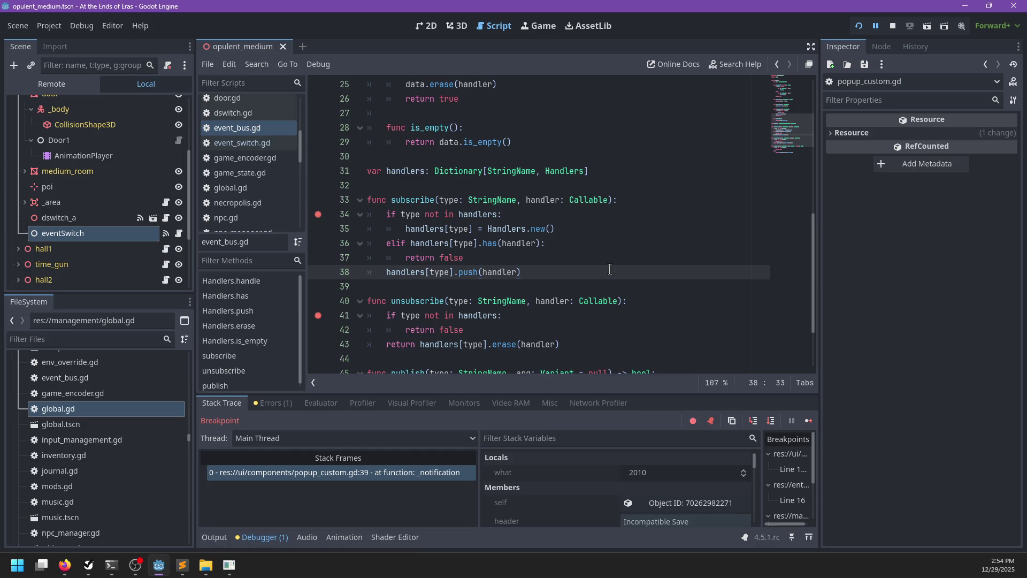
Launch the game under the debugger and continue past the subscribe and popup breakpoints.
key(F5)
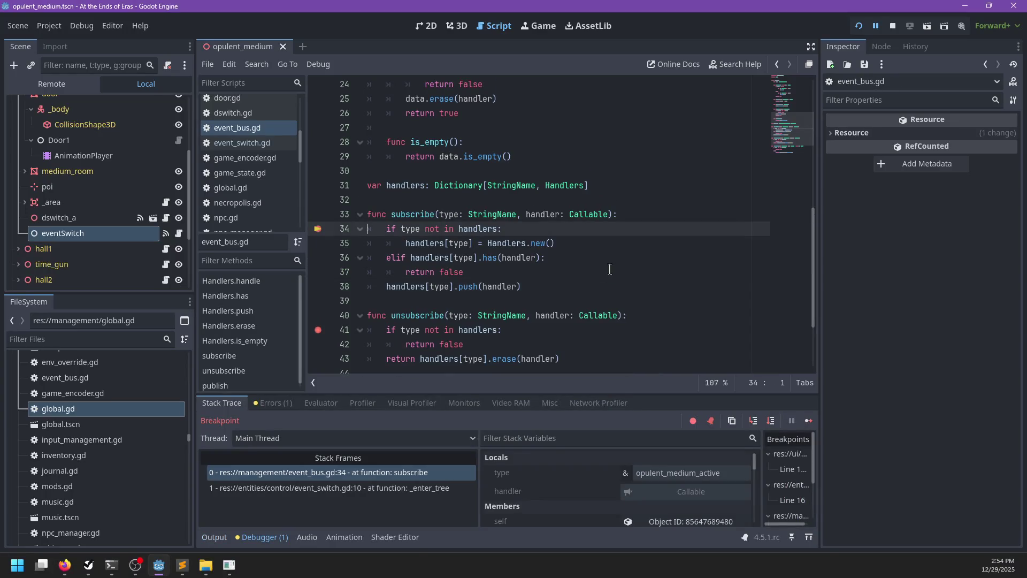
key(F12)
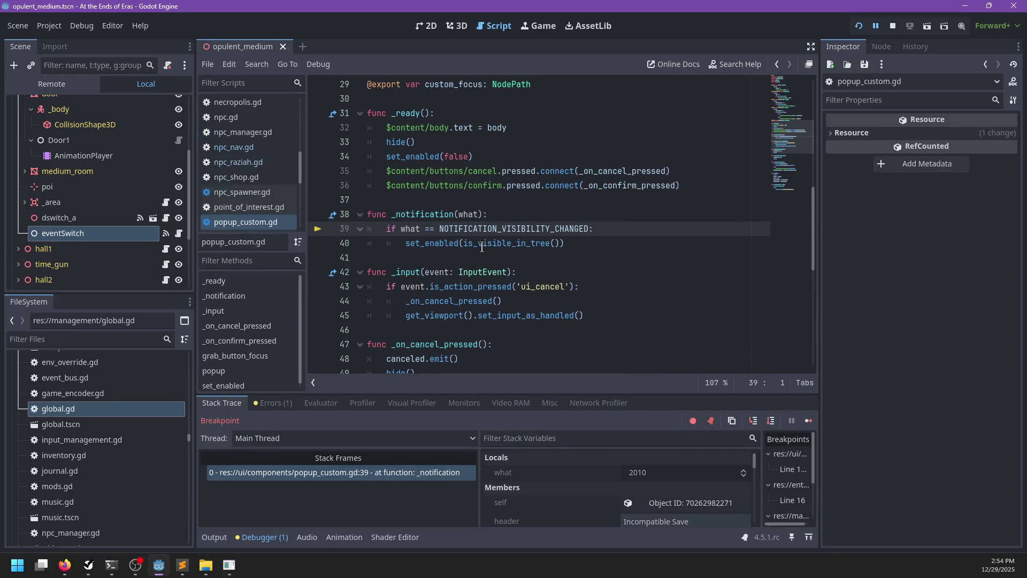
key(F12)
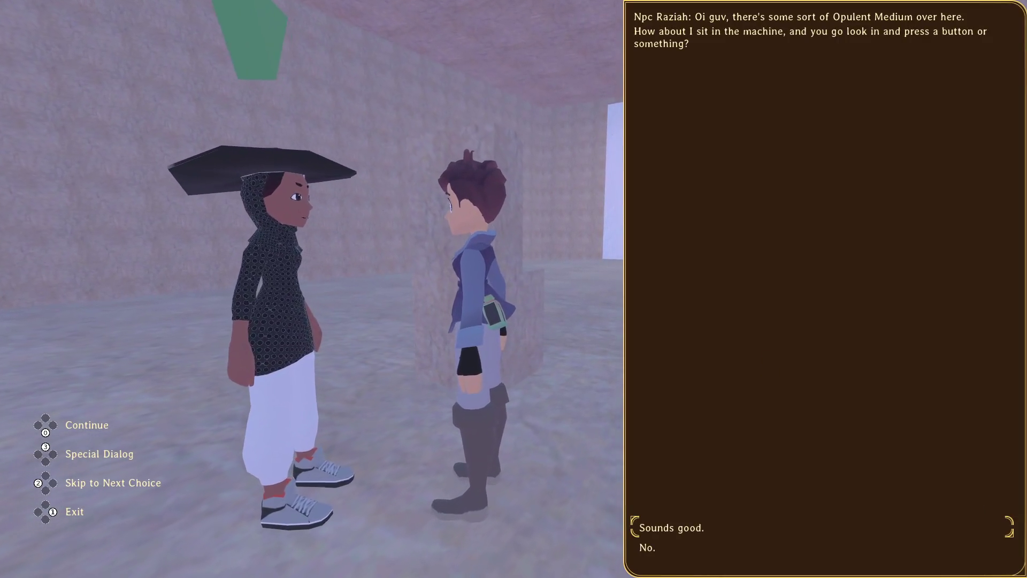
Continue past the publish and switch breakpoints, run toward the white wall, then pause and return to Godot.
key(F12)
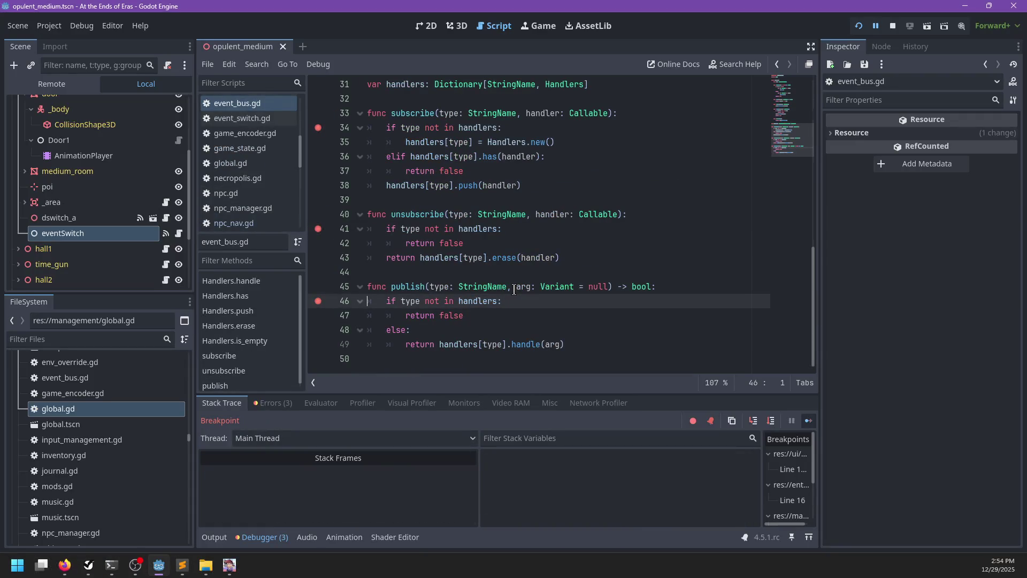
key(F12)
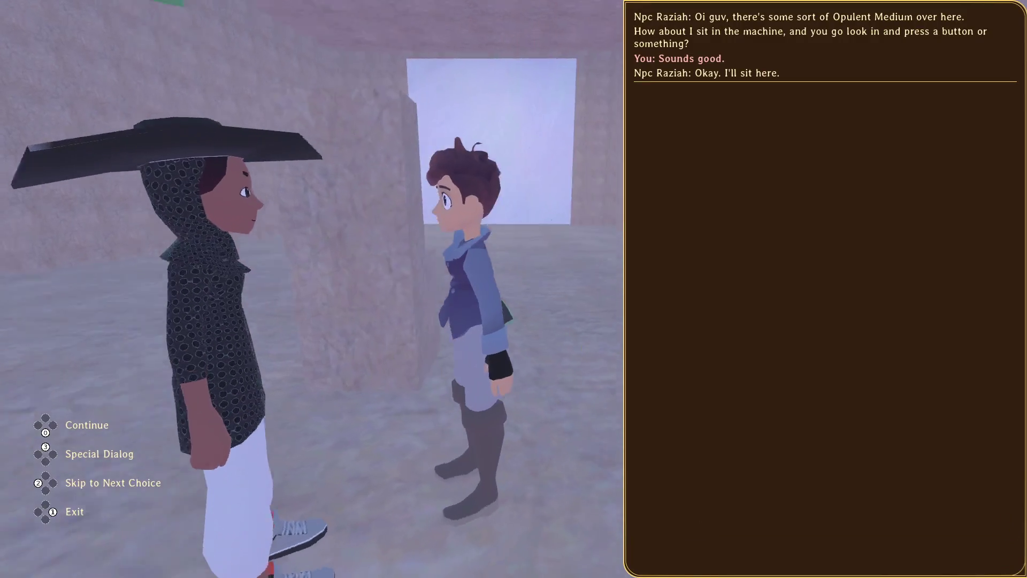
key(w)
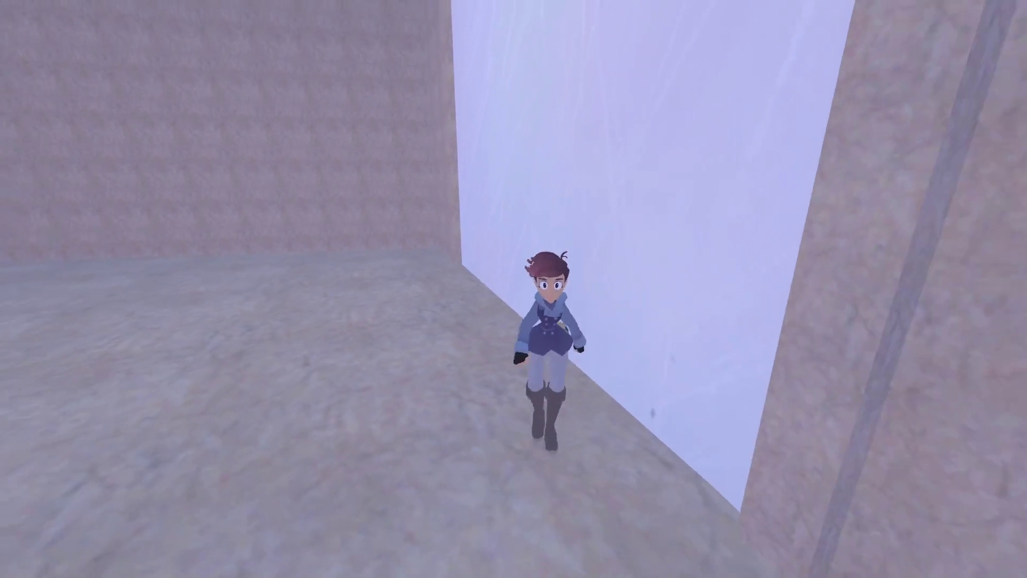
key(Escape)
key(alt+Tab)
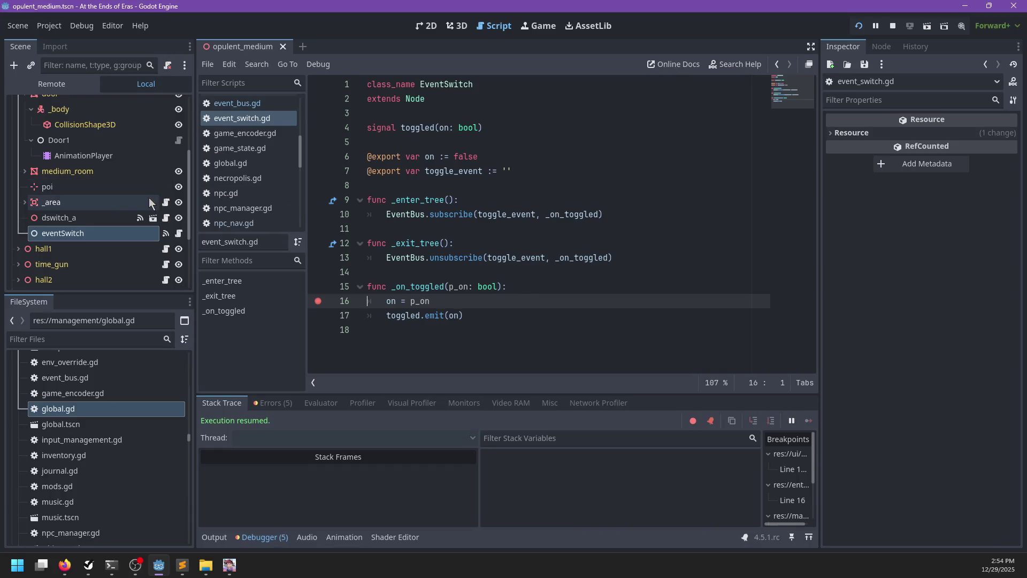
Frame Door1 and then the dswitch_a switch in the 3D view, orbiting to inspect them.
click(64, 140)
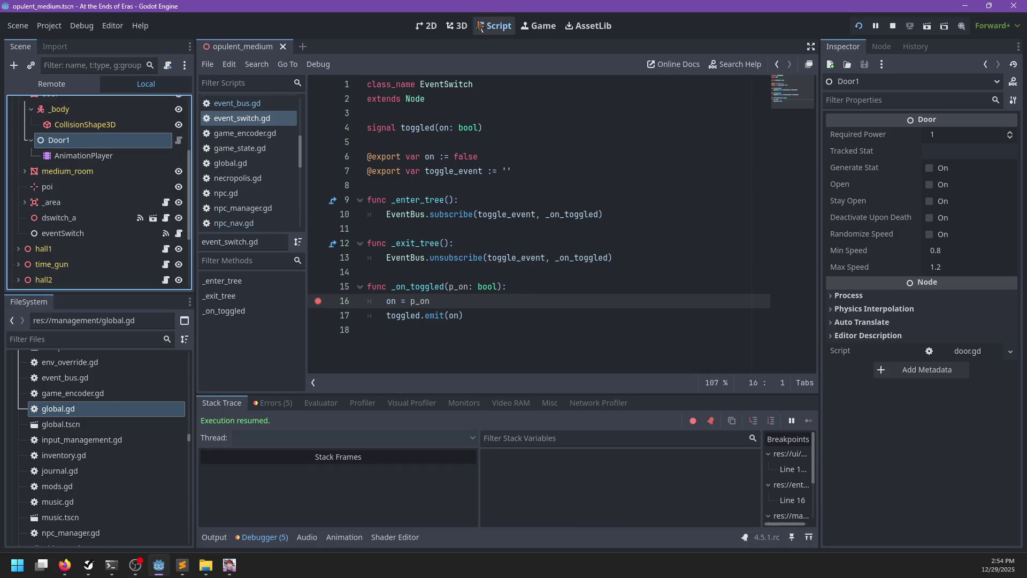
key(f)
scroll(543, 236, down, 5)
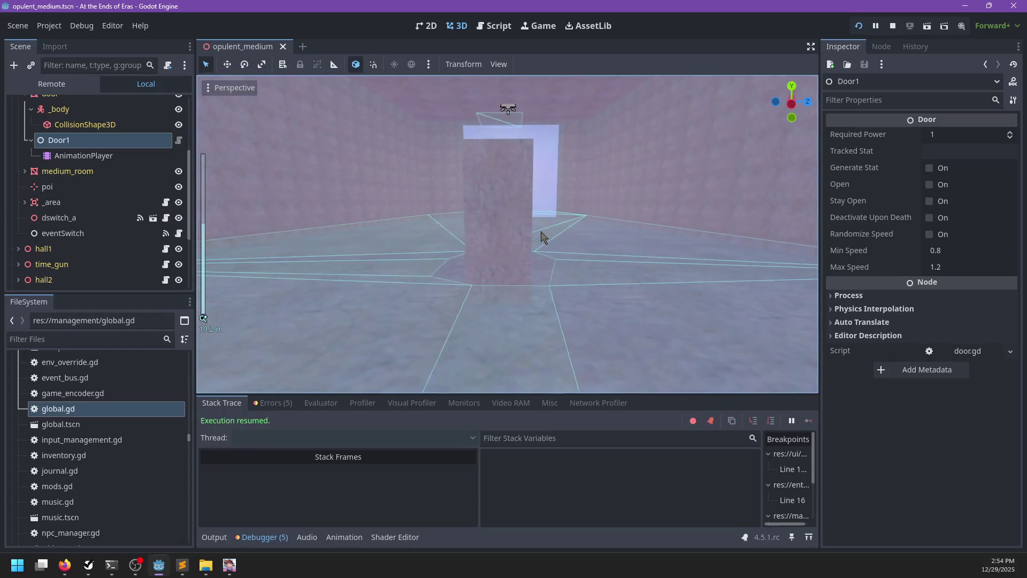
scroll(527, 289, up, 3)
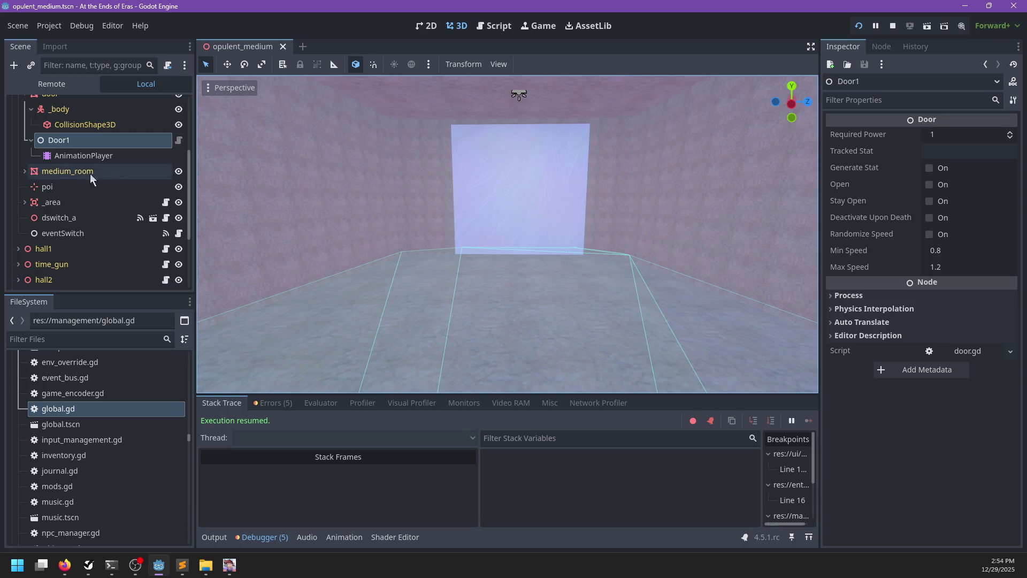
click(75, 223)
scroll(680, 255, up, 4)
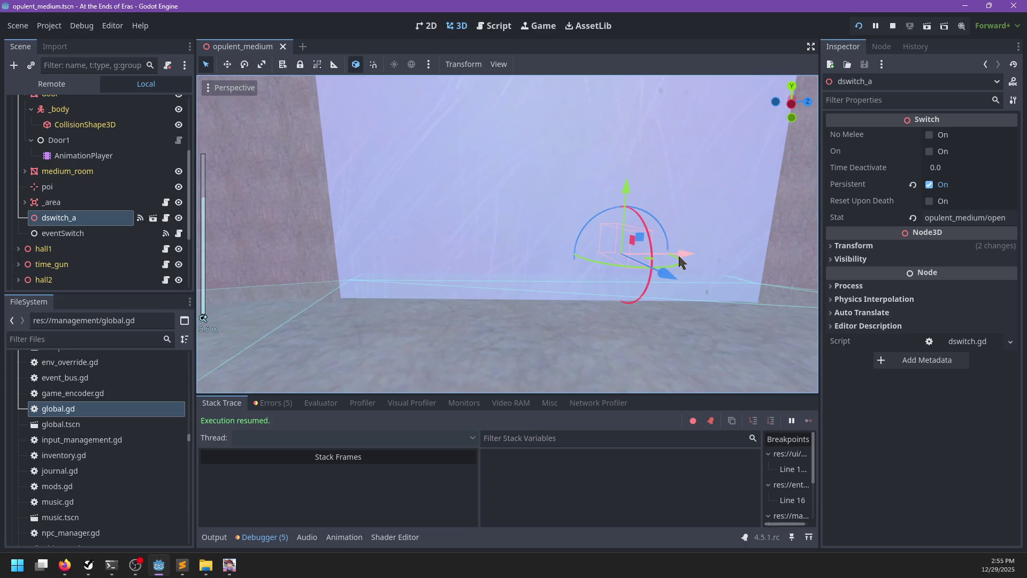
key(f)
mouse_move(657, 261)
mouse_down()
mouse_move(532, 245)
mouse_move(447, 252)
mouse_up()
scroll(123, 184, up, 3)
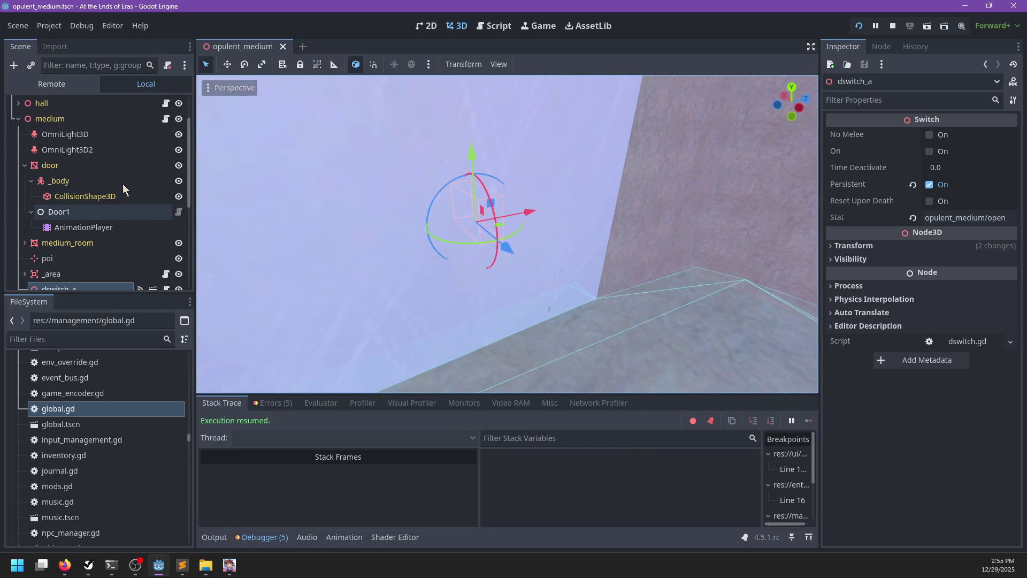
Open Door1's script door.gd and scroll to its add_power function.
click(179, 212)
scroll(509, 214, up, 8)
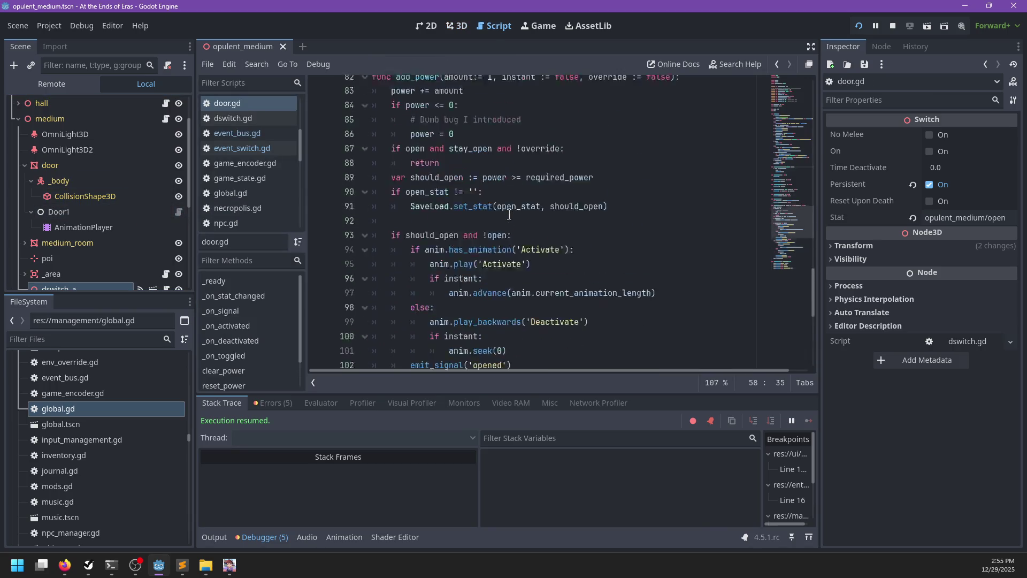
scroll(509, 214, up, 3)
Add a breakpoint at door.gd line 83, then resume the game and talk to Raziah to trigger the switch.
click(320, 320)
key(alt+Tab)
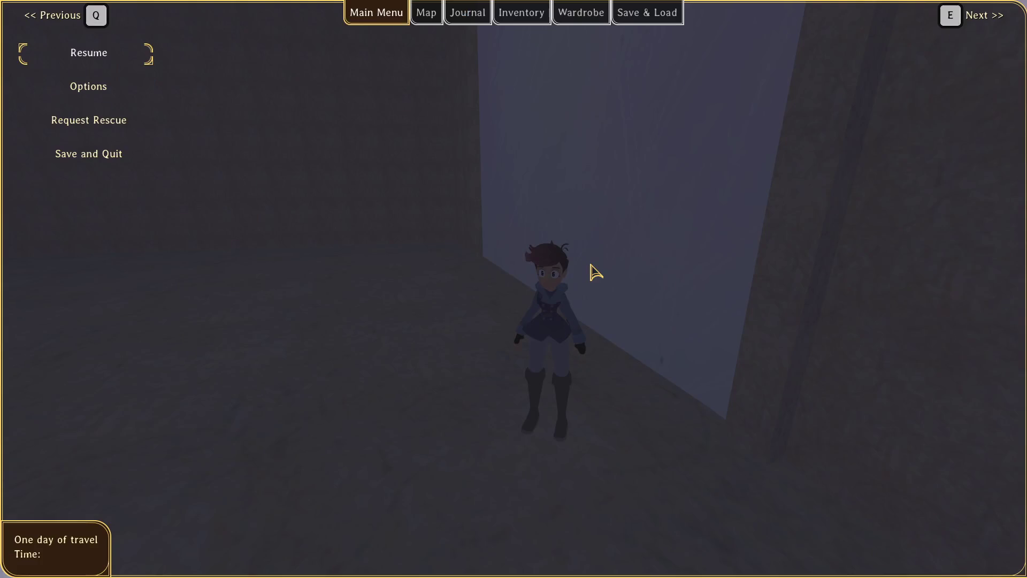
key(Escape)
key(w)
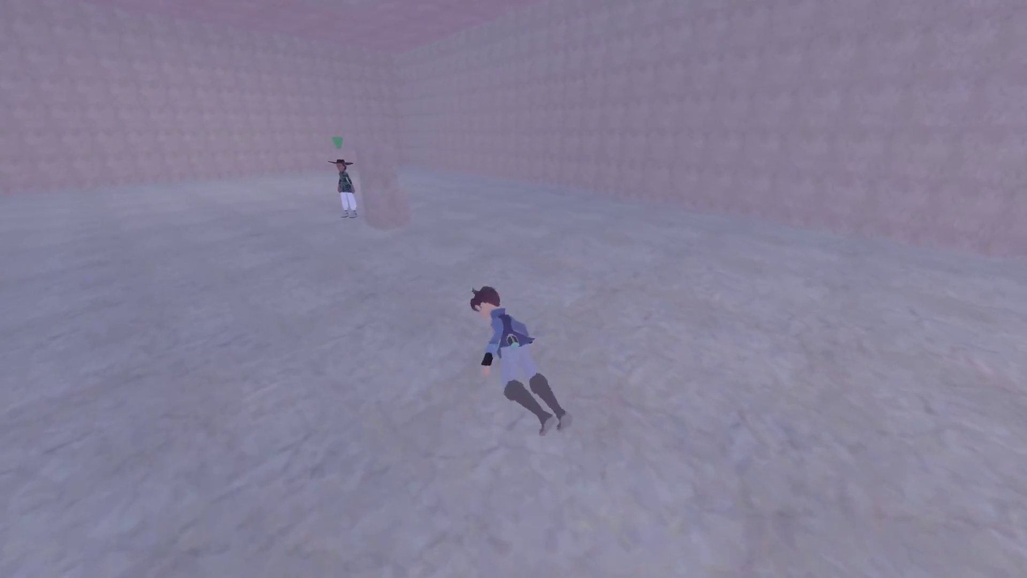
key(e)
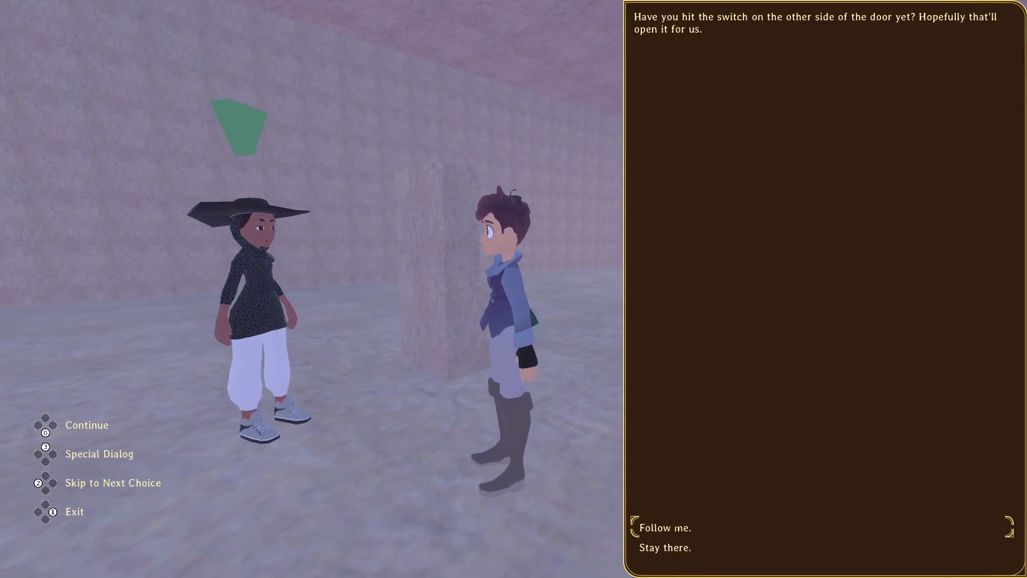
key(e)
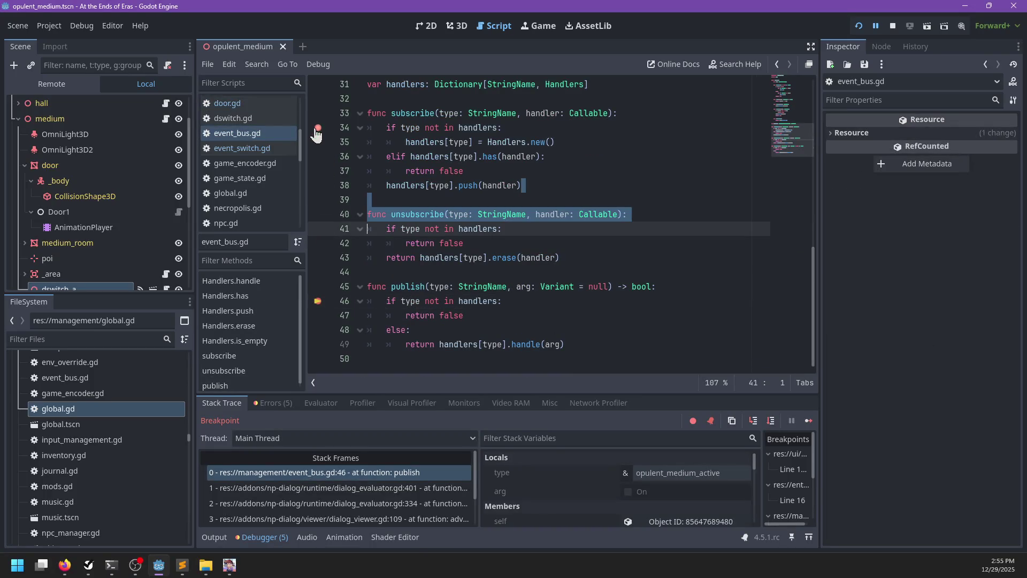
Remove the event_switch.gd line-16 breakpoint, continue into add_power, and step to line 84 showing amount -1, power 0.
key(F12)
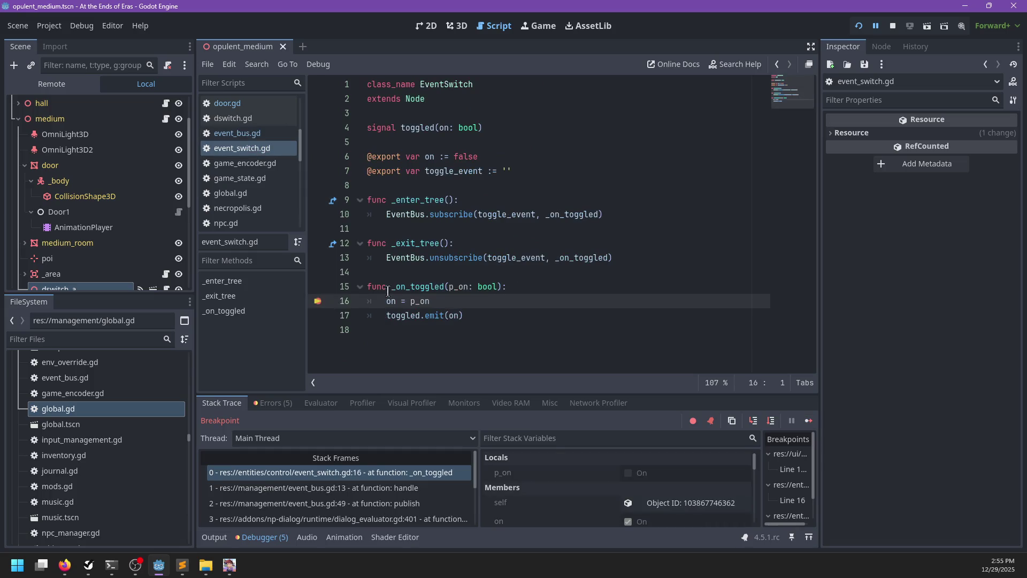
click(323, 303)
key(F12)
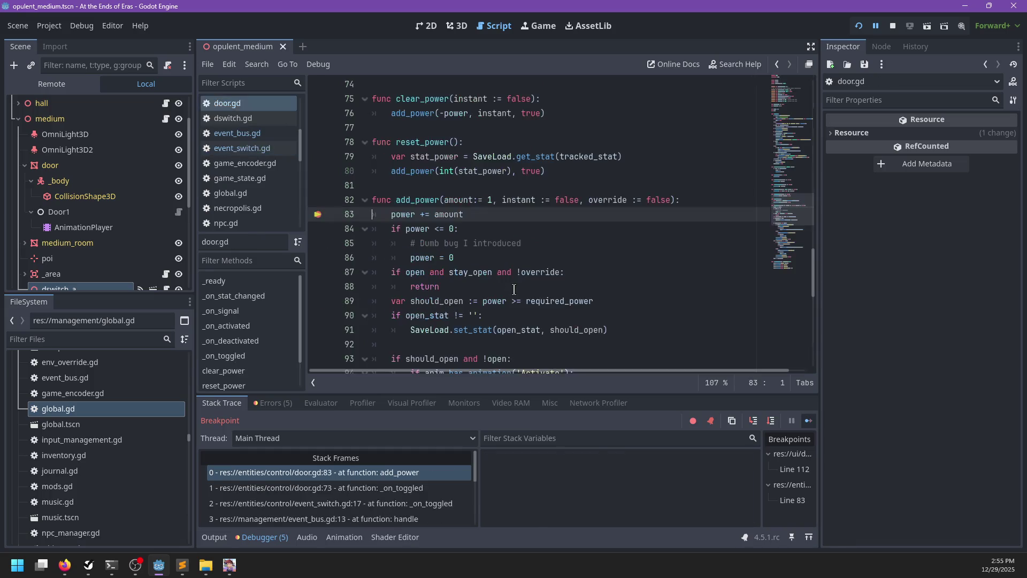
key(F10)
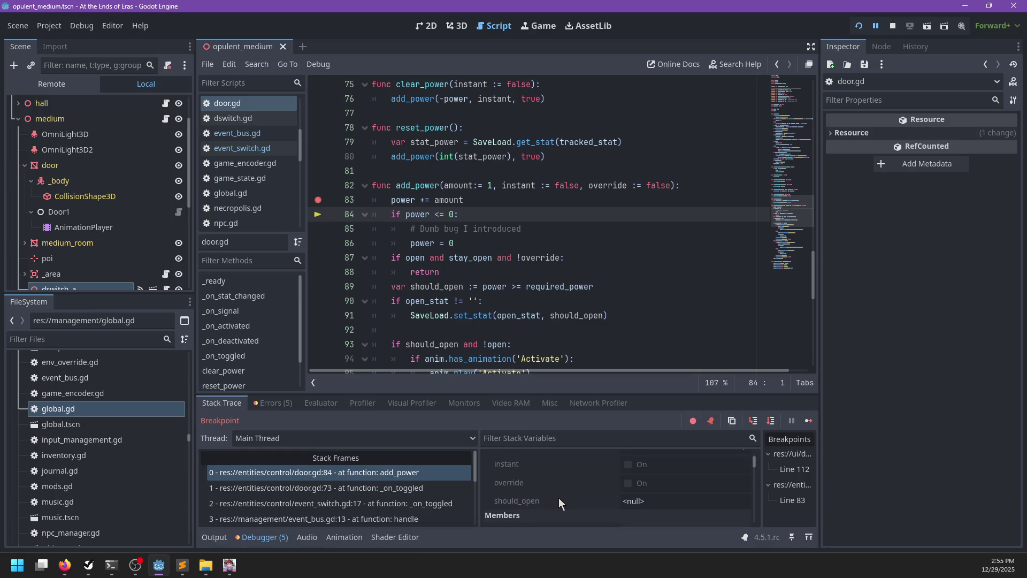
scroll(548, 488, down, 3)
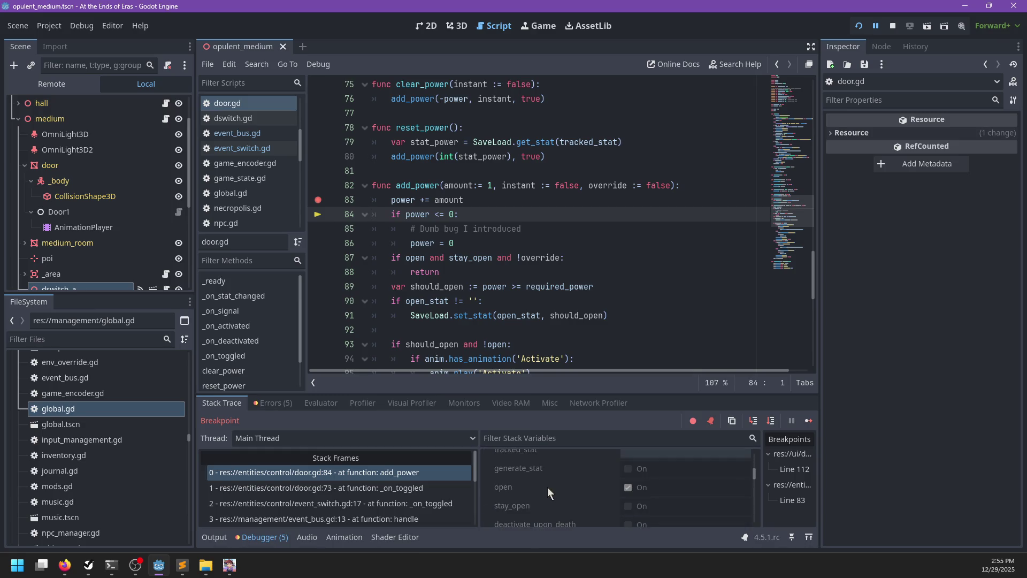
scroll(590, 490, up, 1)
scroll(589, 490, down, 5)
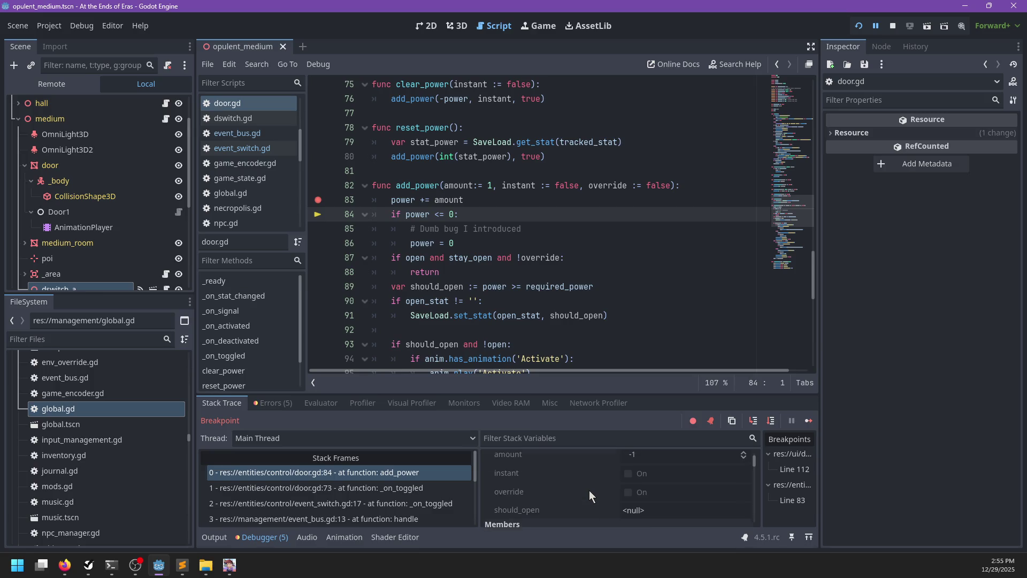
scroll(589, 486, down, 5)
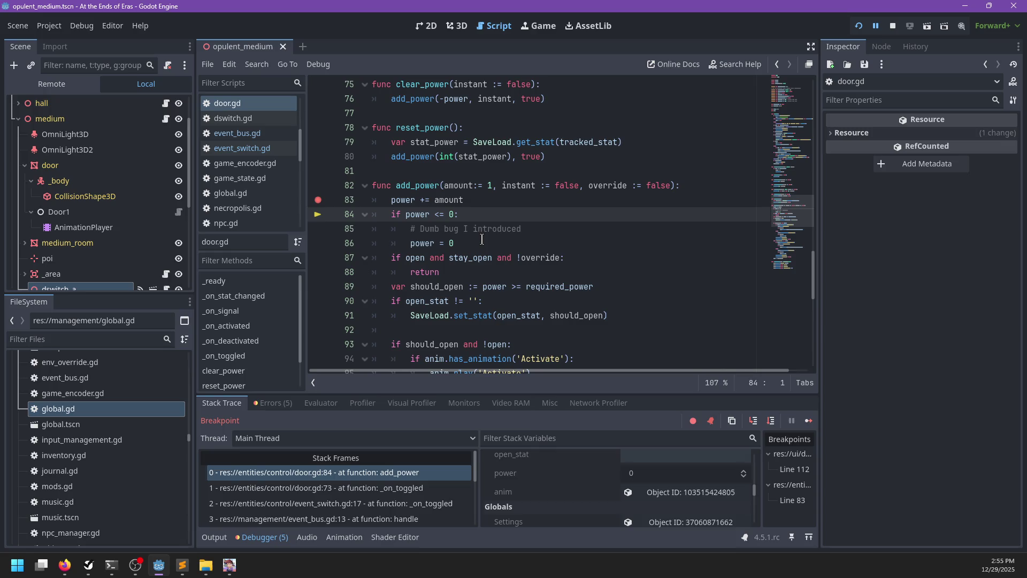
Step add_power through lines 86, 87, 89 and 93, then stop the debug run.
key(F10)
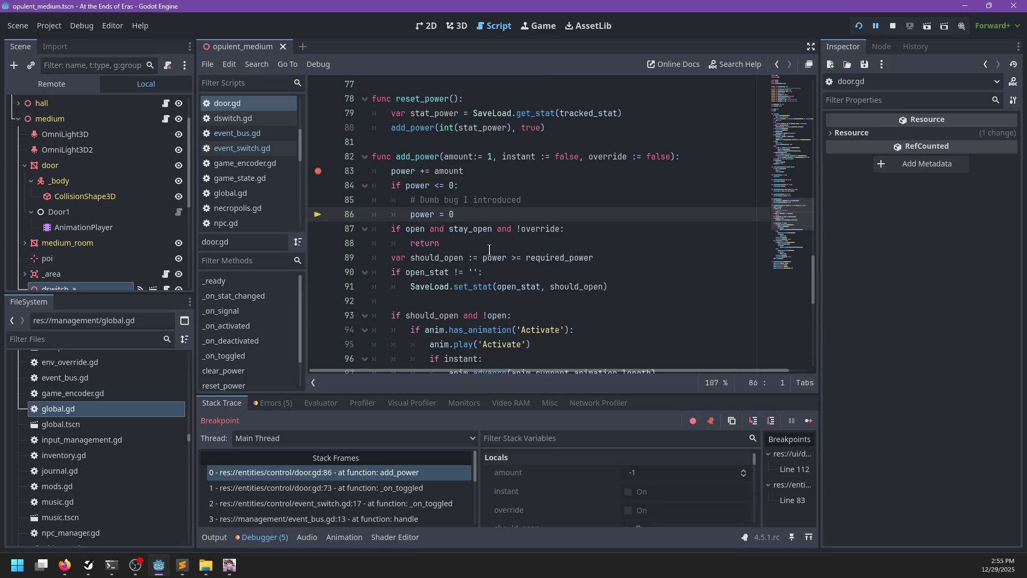
click(443, 186)
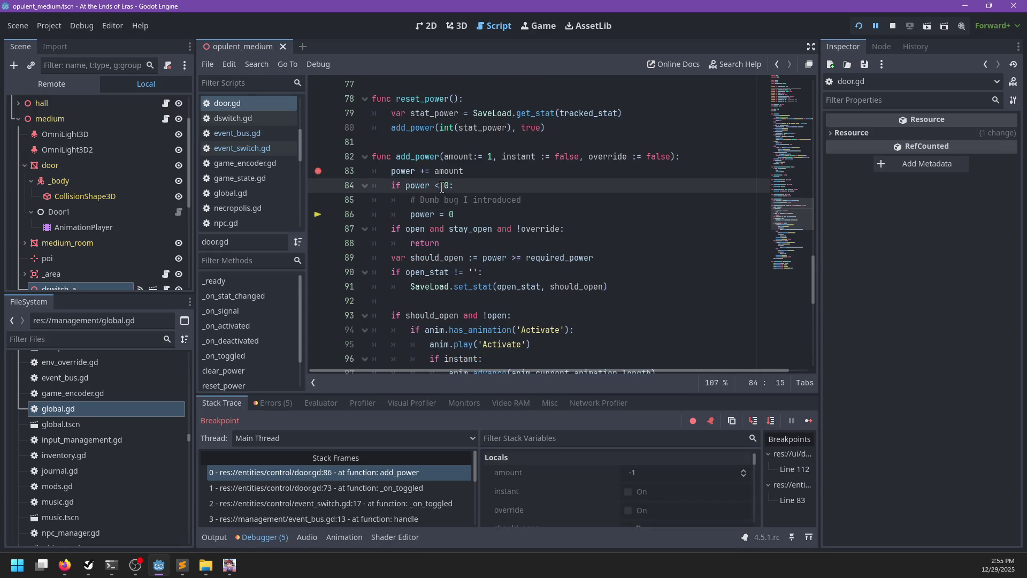
key(F10)
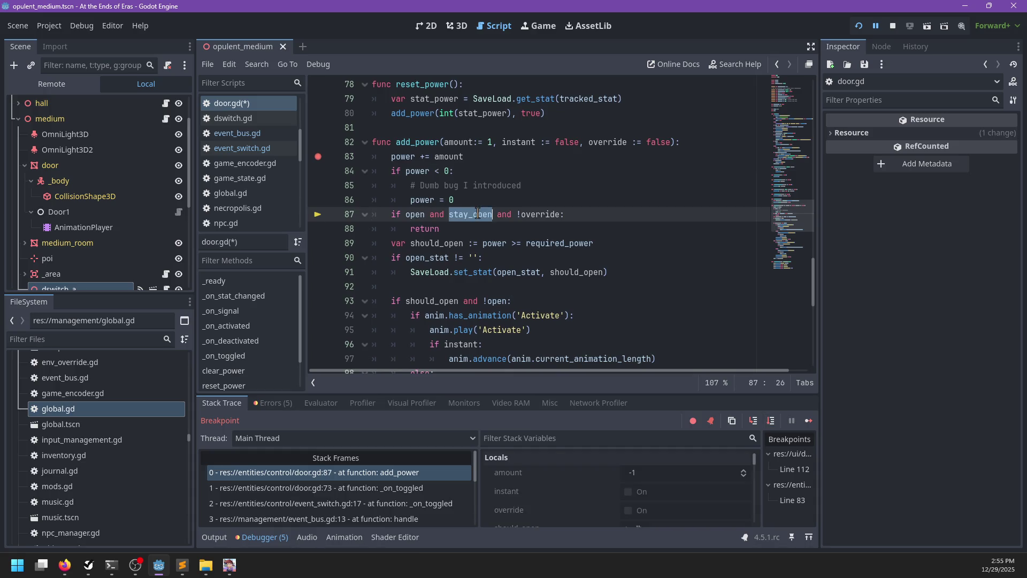
key(F10)
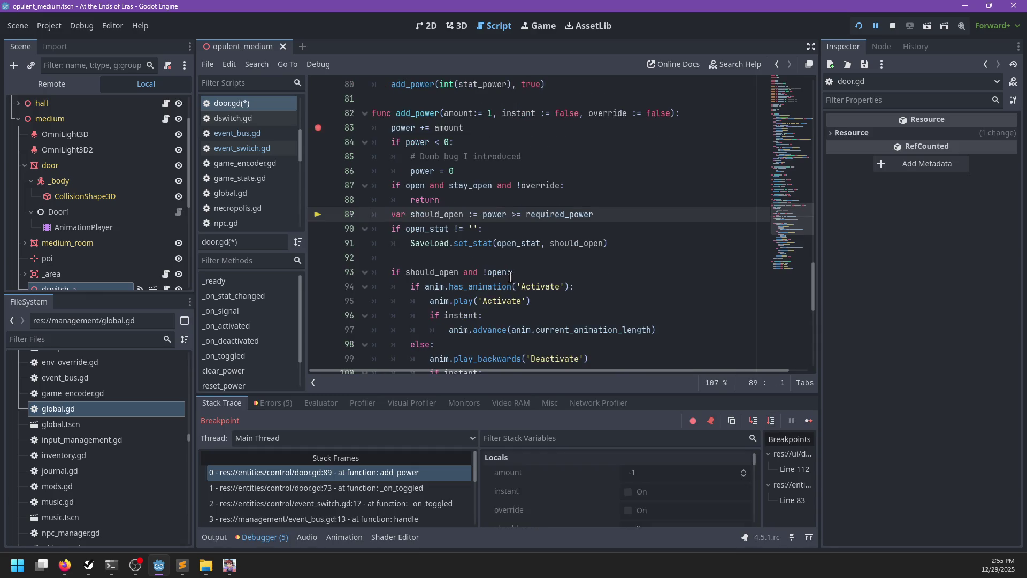
key(F10)
key(F10)
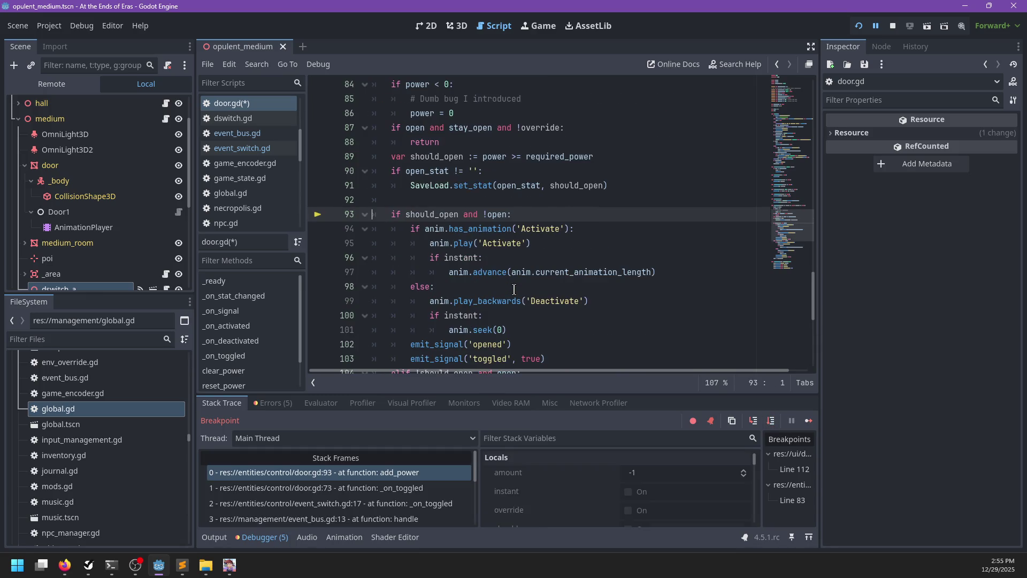
click(894, 26)
Return to the 3D view and show the debugger's runtime errors list.
click(457, 26)
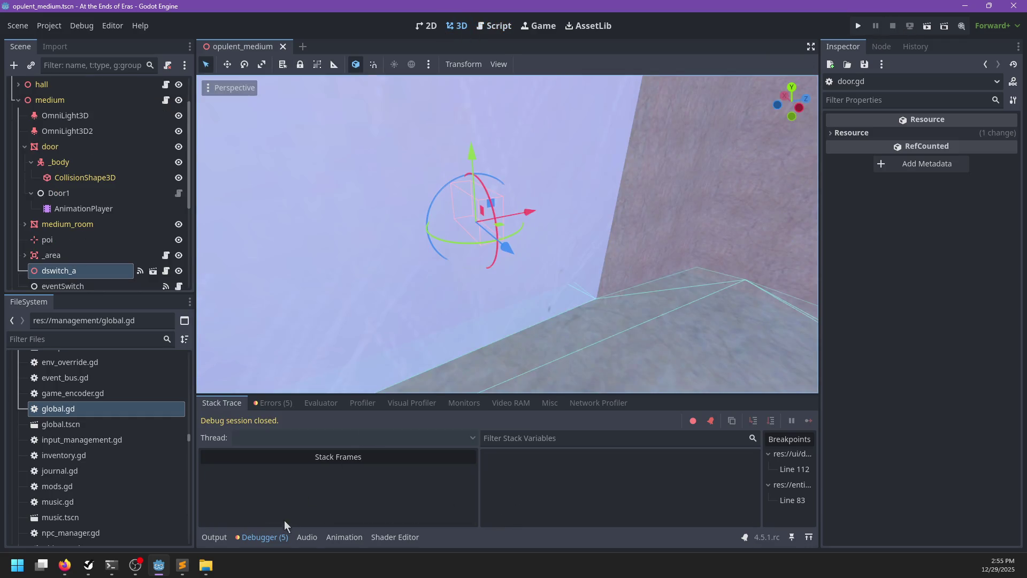
click(272, 538)
click(262, 537)
click(272, 403)
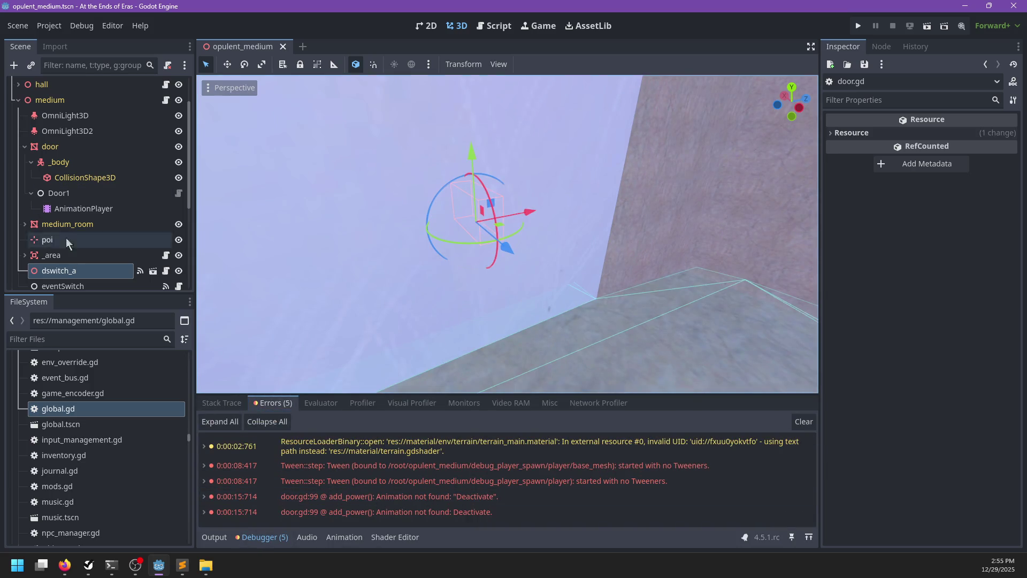
Check the door AnimationPlayer's animations (only Open and RESET) and save the opulent_medium scene.
click(83, 208)
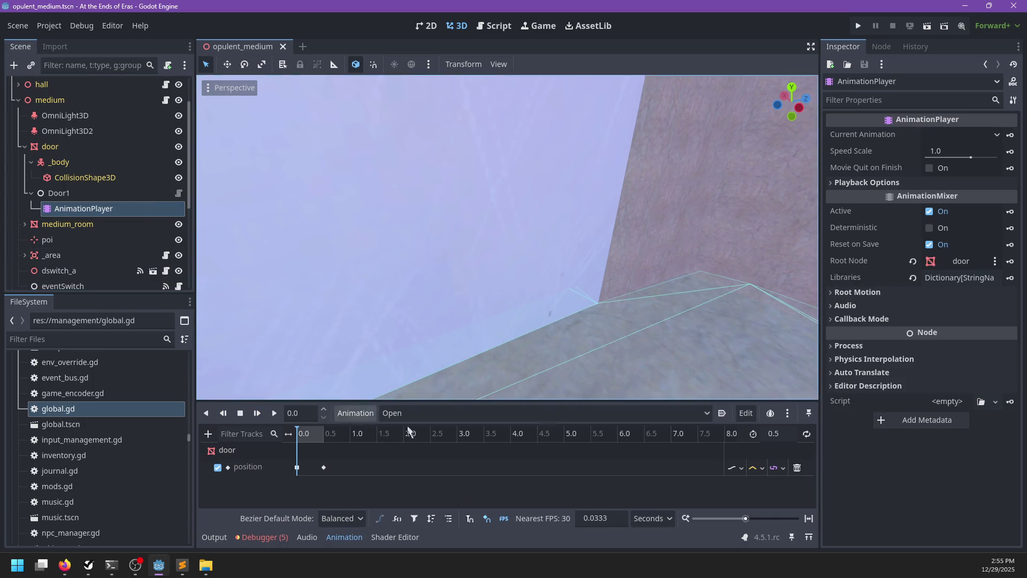
click(354, 413)
key(Escape)
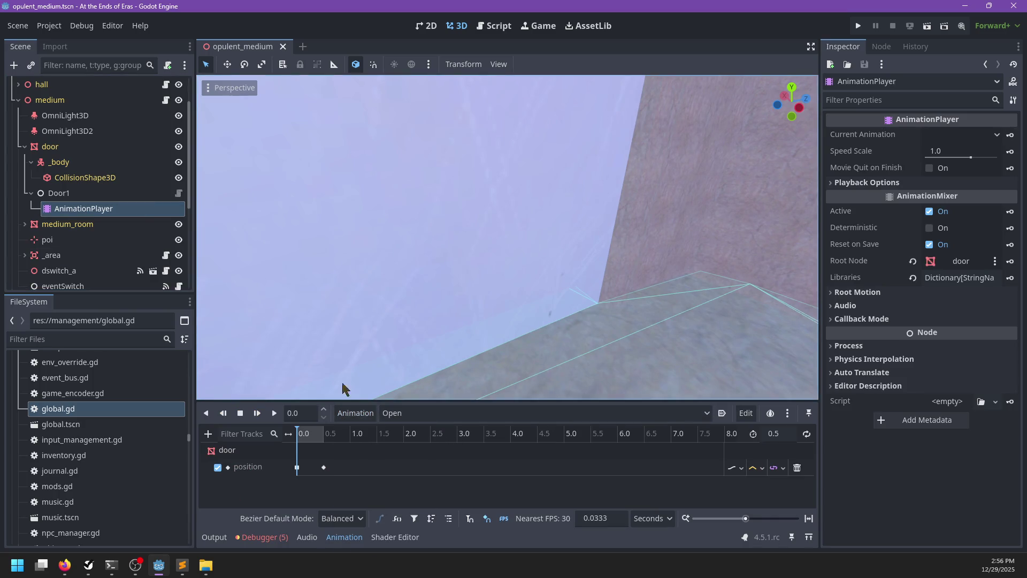
click(437, 415)
key(Escape)
key(ctrl+s)
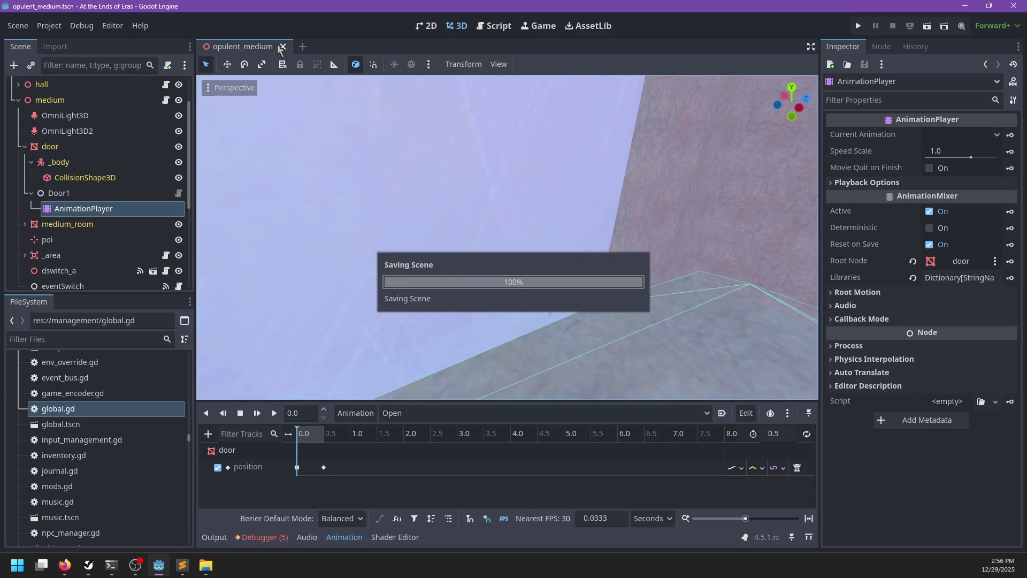
Review the door's animation library manager, then close the opulent_medium scene.
click(355, 413)
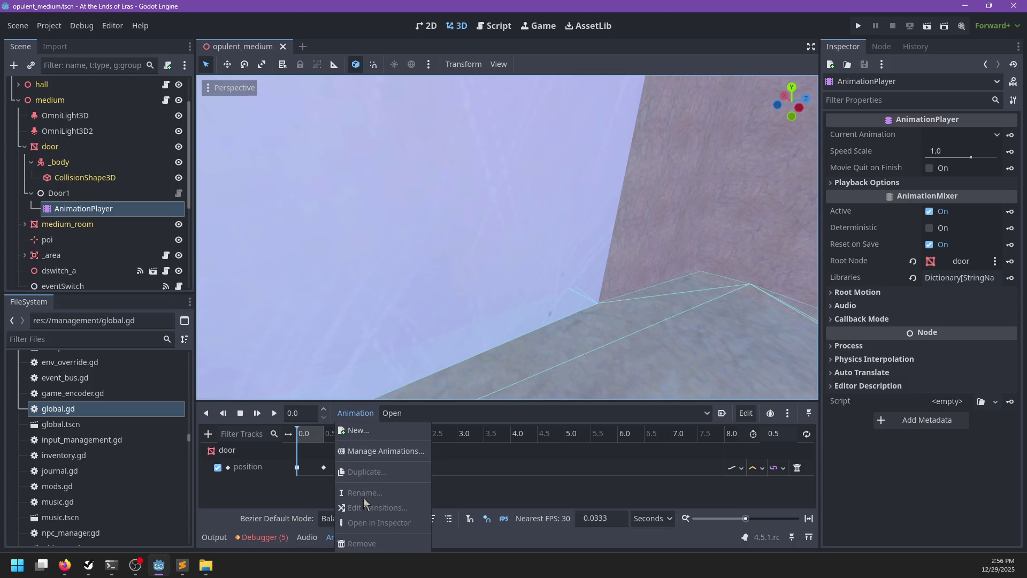
click(371, 453)
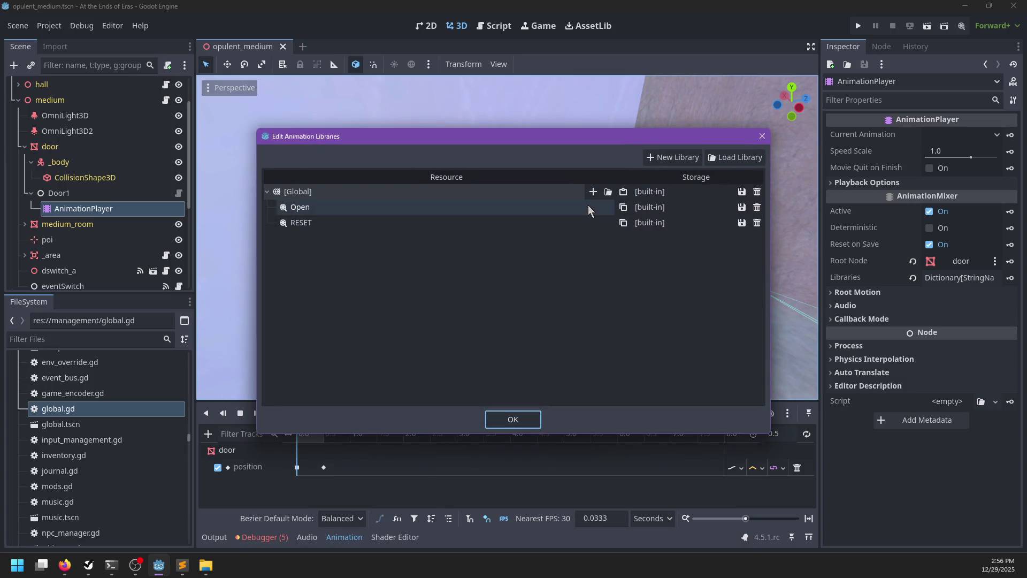
key(Escape)
click(283, 47)
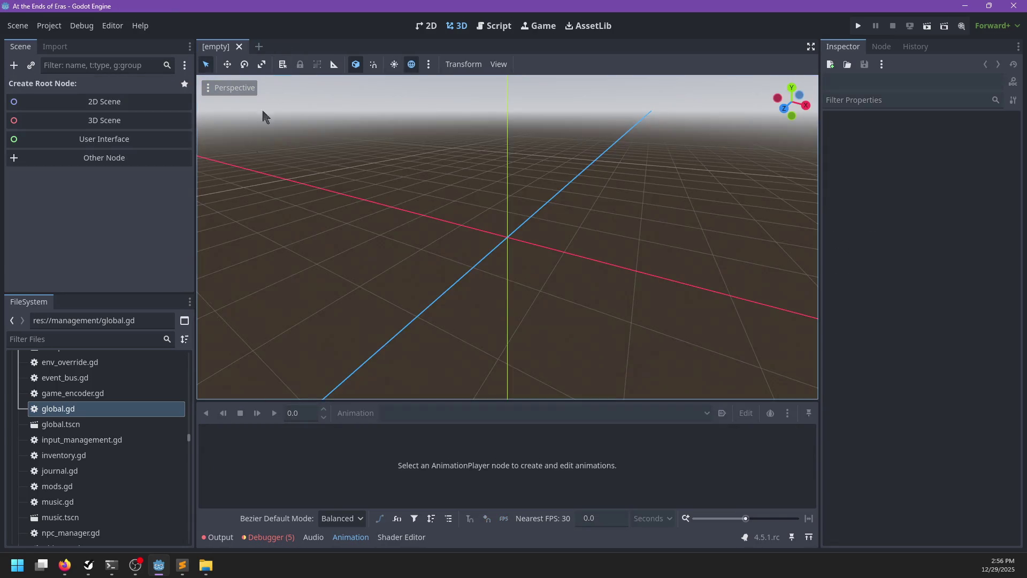
Filter the FileSystem for 'opulent' and reopen the opulent_medium.tscn scene.
click(99, 345)
text(opulent)
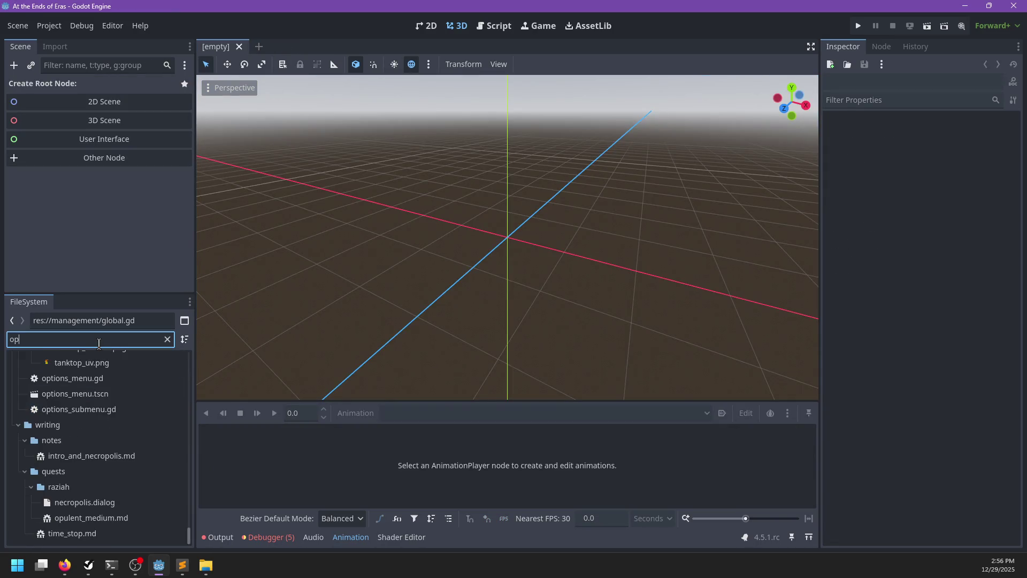
double_click(138, 478)
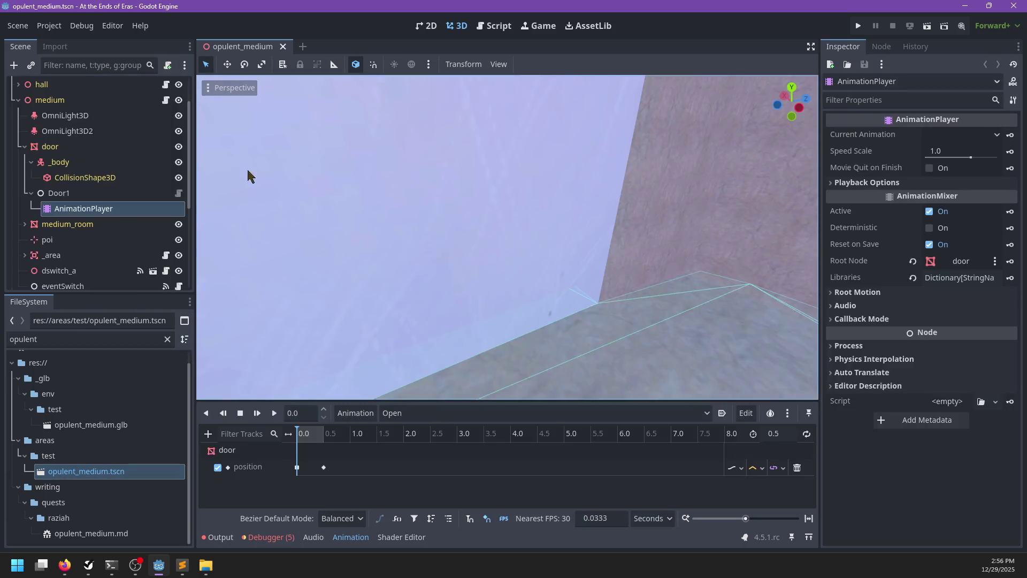
Rename the door's Open animation to Activate, save the scene, and run the game.
click(364, 417)
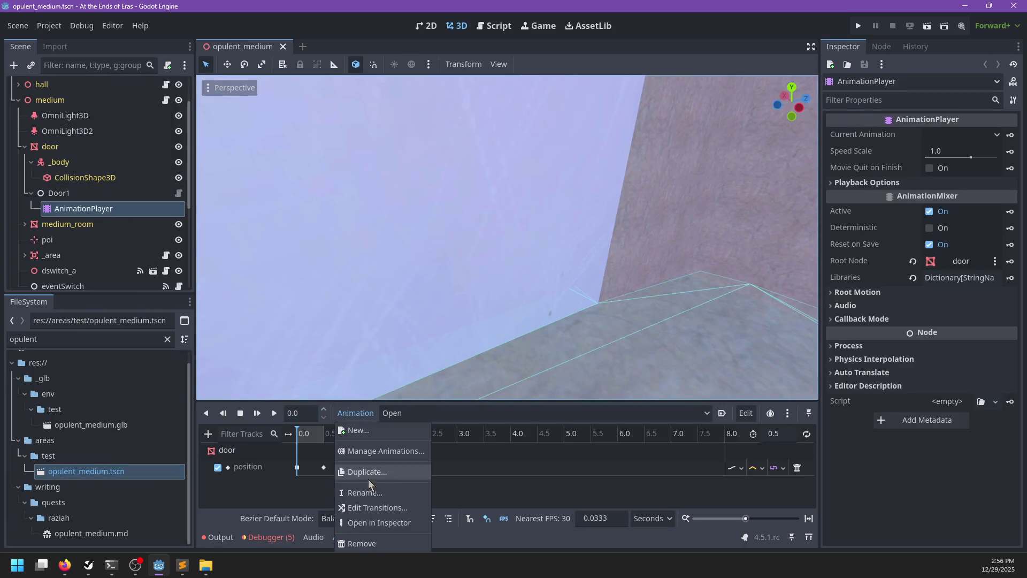
click(365, 492)
text(tivate)
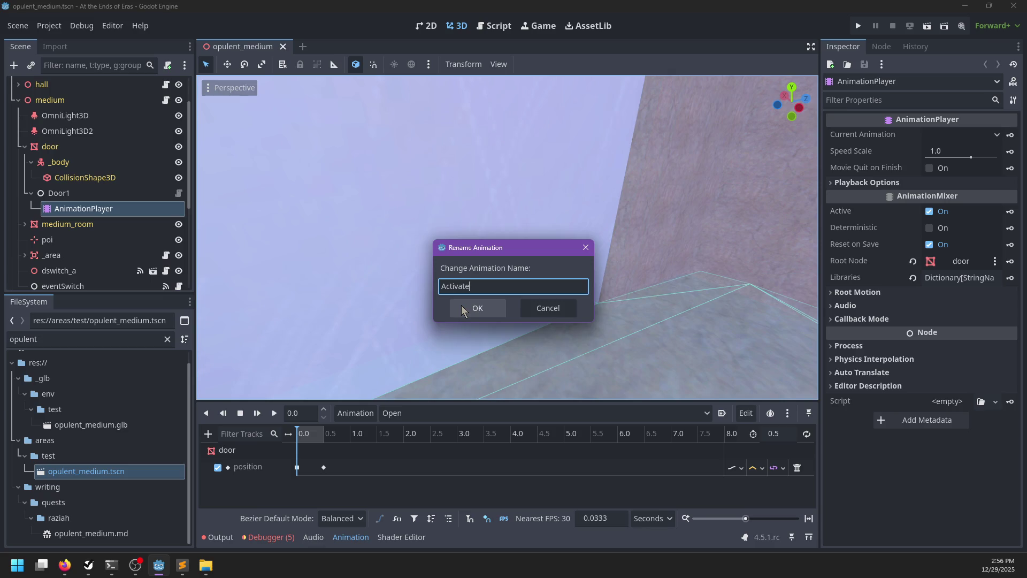
click(461, 305)
key(ctrl+s)
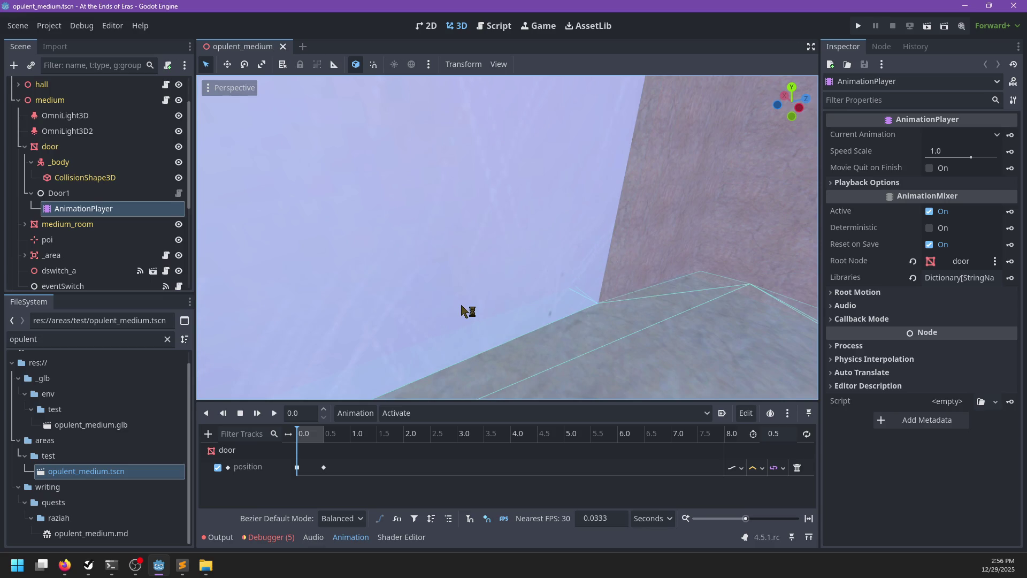
key(F5)
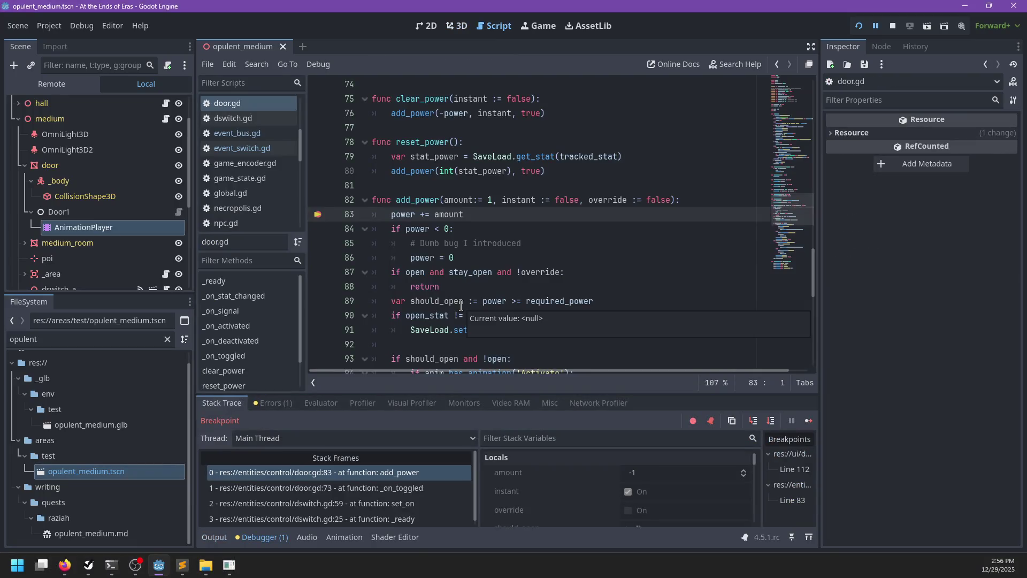
Remove door.gd's line 83 breakpoint and step through stack frames _on_toggled, set_on and _ready.
click(318, 215)
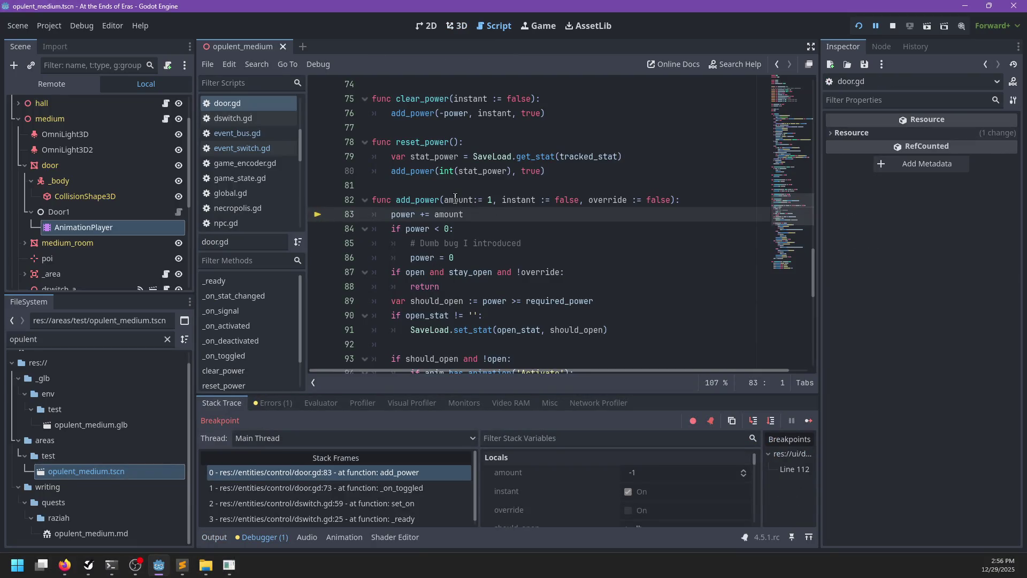
mouse_move(455, 198)
click(369, 488)
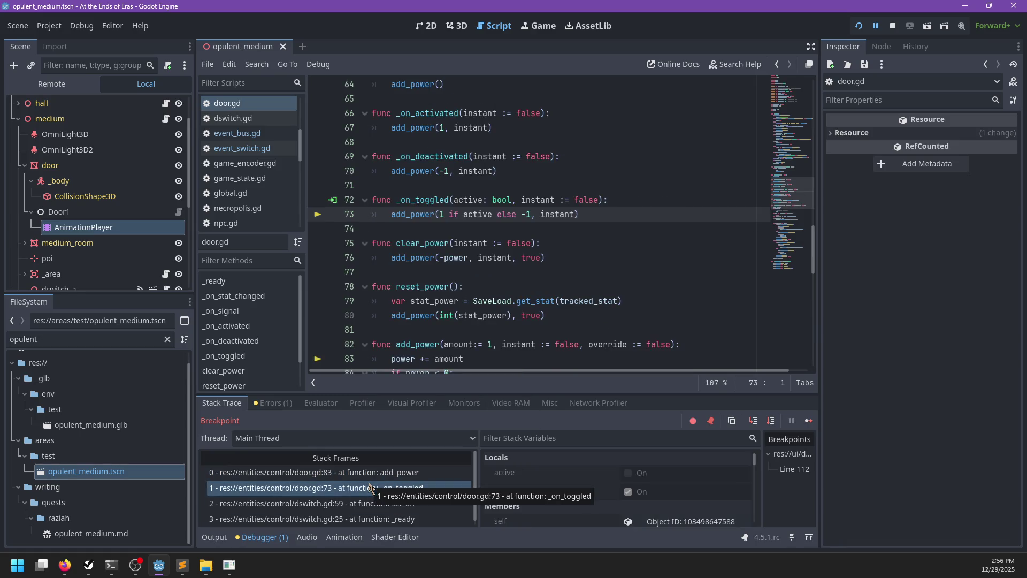
click(367, 504)
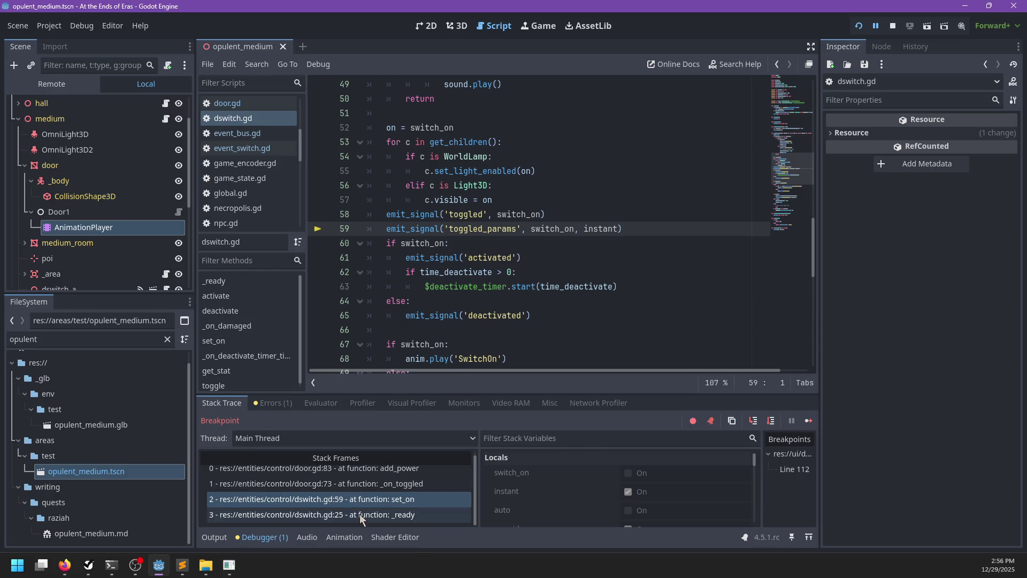
click(360, 514)
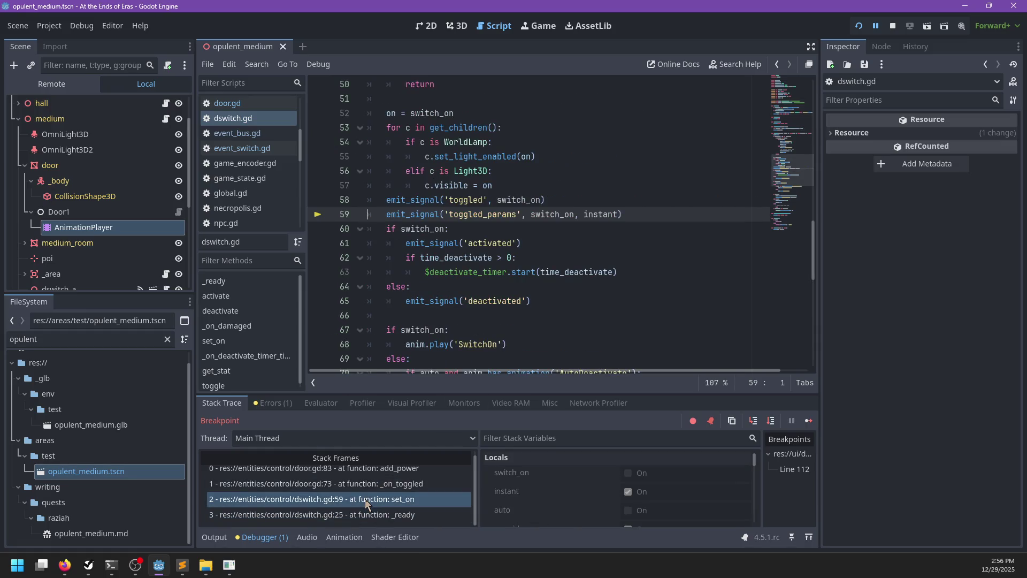
Inspect dswitch.gd's set_on around line 59 to confirm switch_on is false.
scroll(501, 196, up, 6)
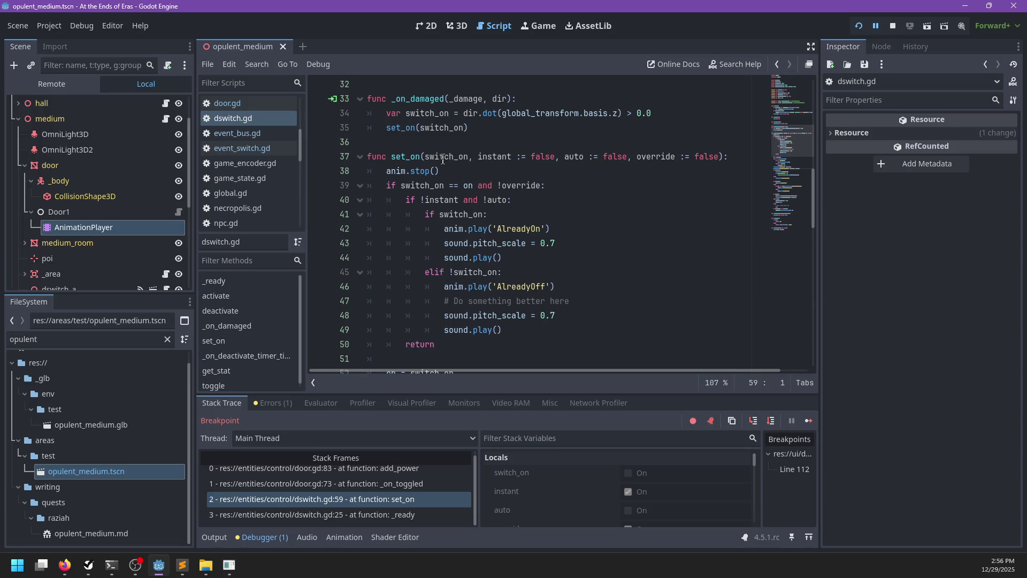
mouse_move(443, 158)
scroll(436, 177, down, 6)
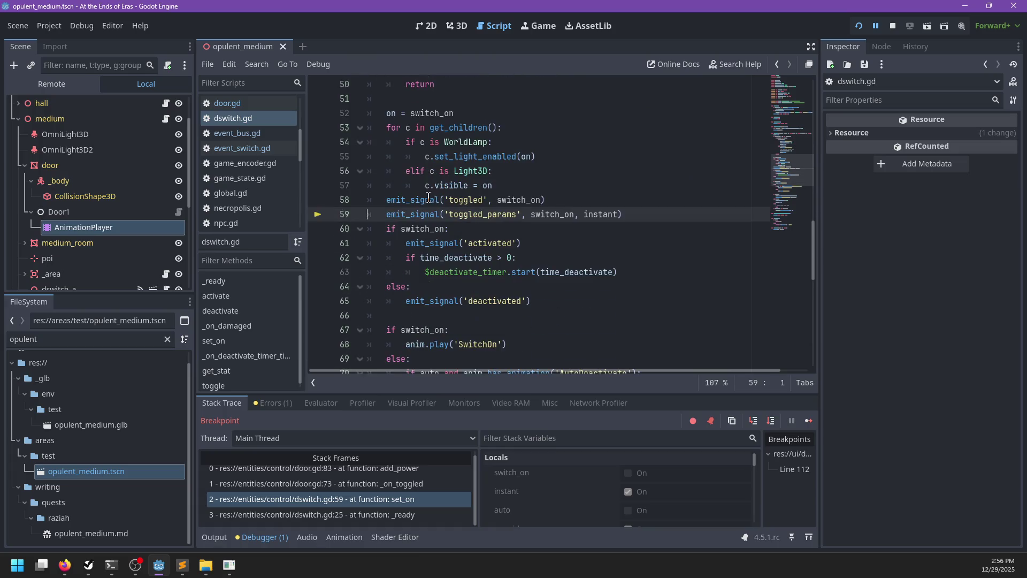
mouse_move(546, 214)
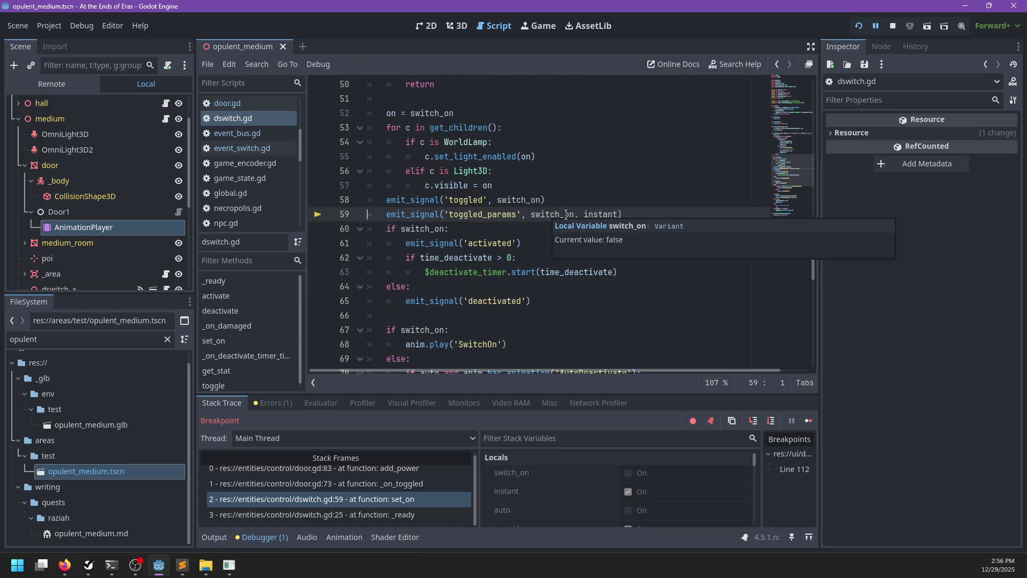
mouse_move(597, 214)
scroll(513, 211, up, 5)
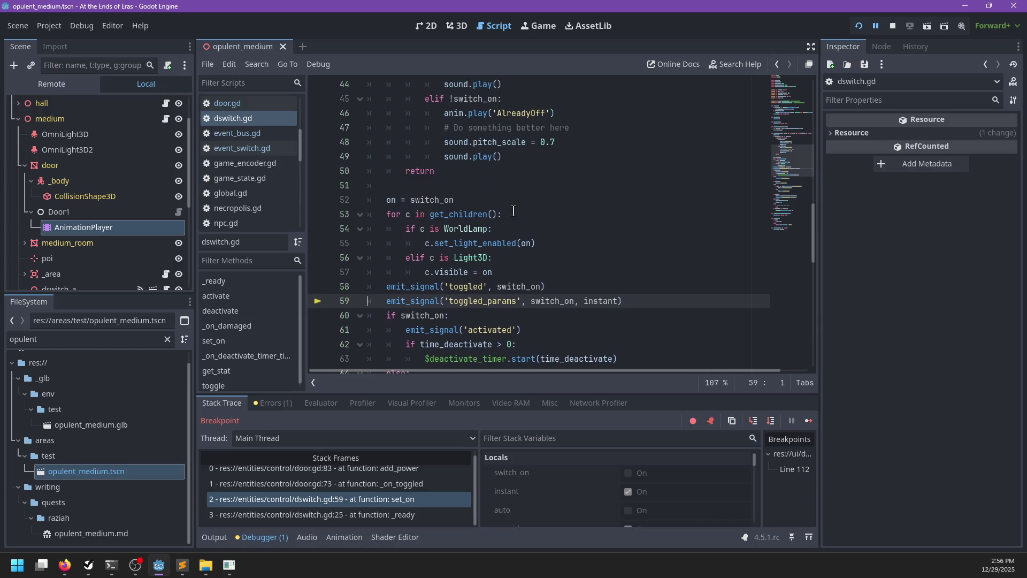
mouse_move(513, 211)
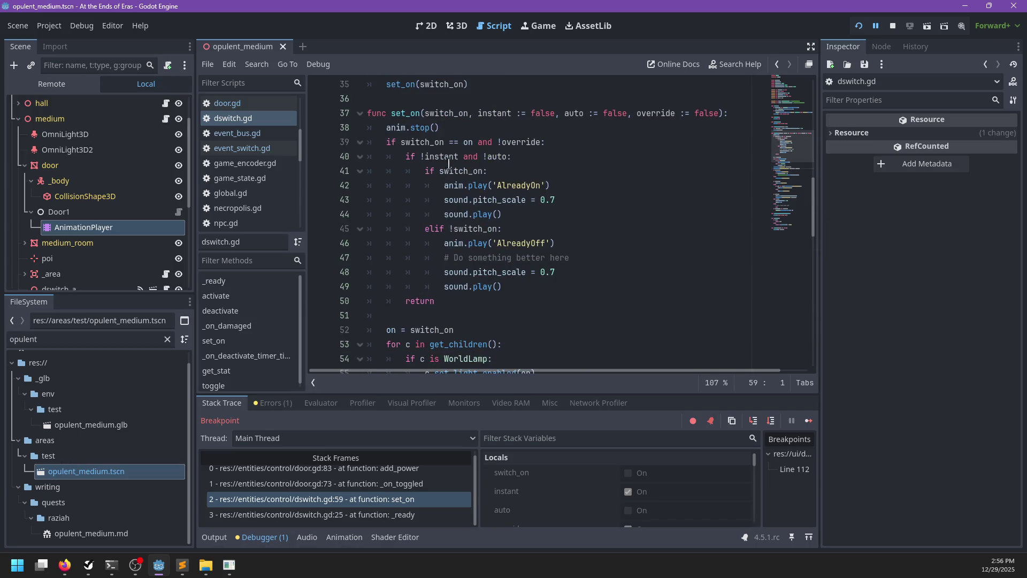
mouse_move(423, 144)
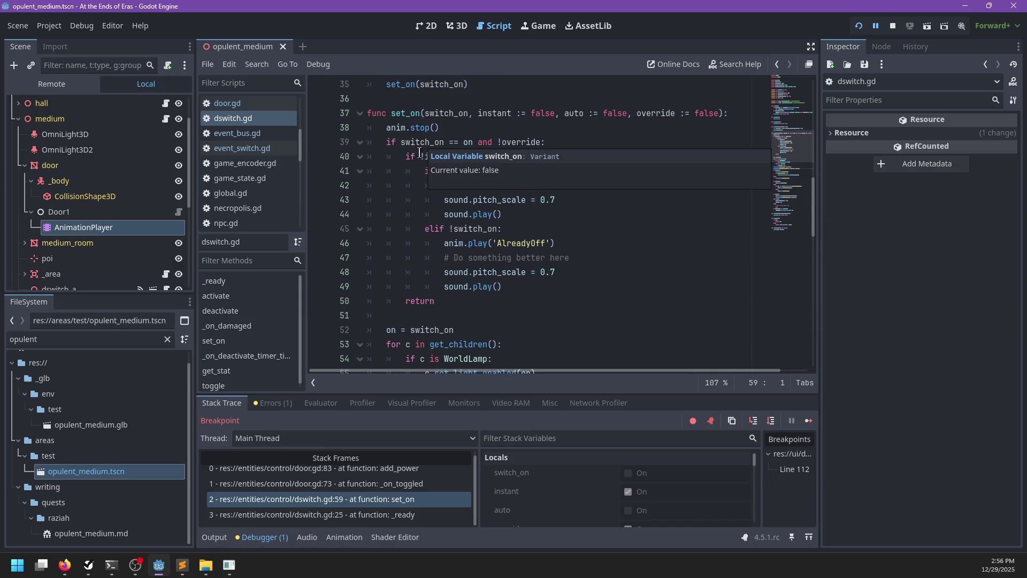
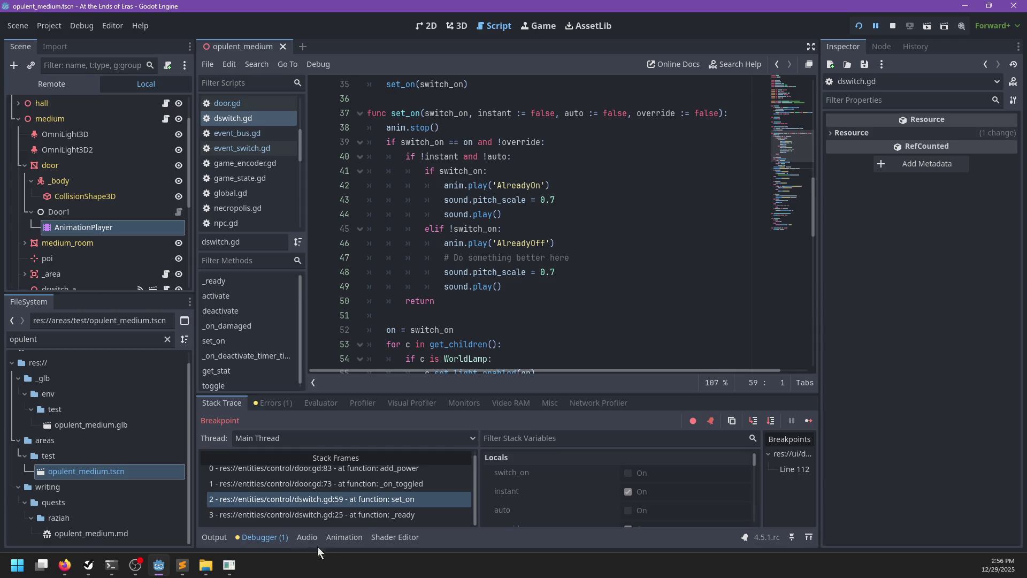
In dswitch.gd's _ready, drop set_on's last argument so it reads set_on(on, true), and save.
click(359, 517)
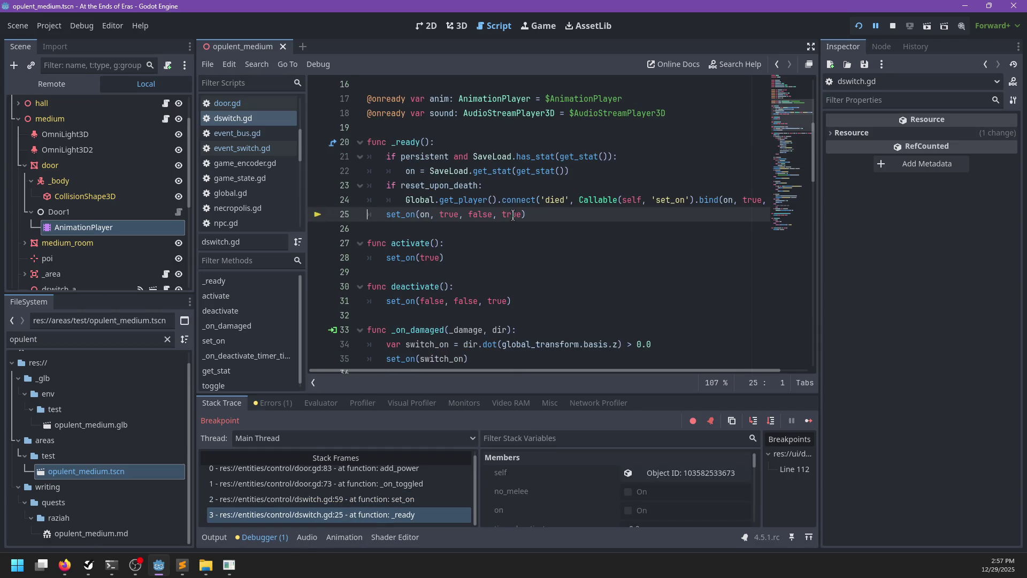
mouse_move(390, 217)
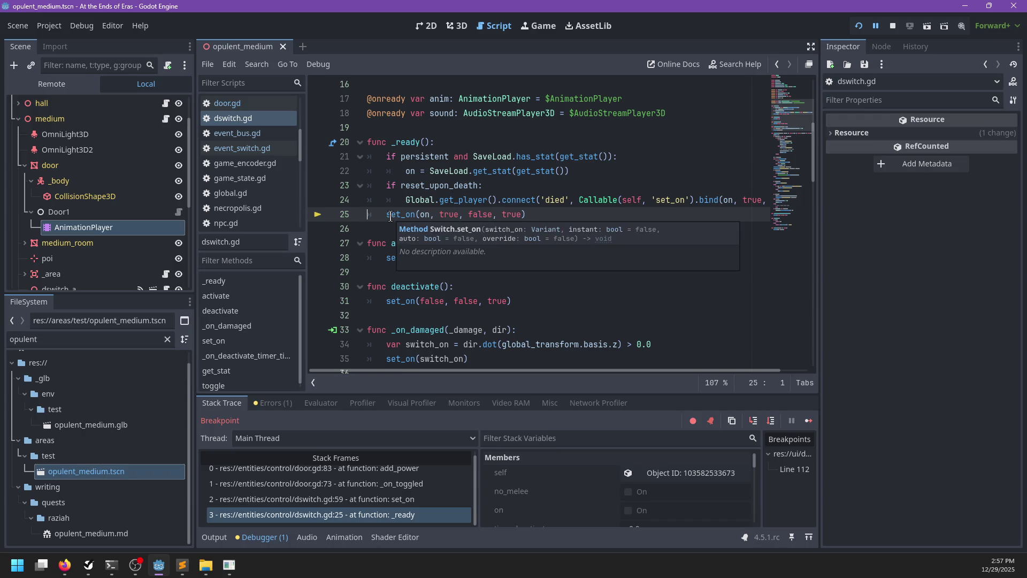
double_click(513, 214)
text(false)
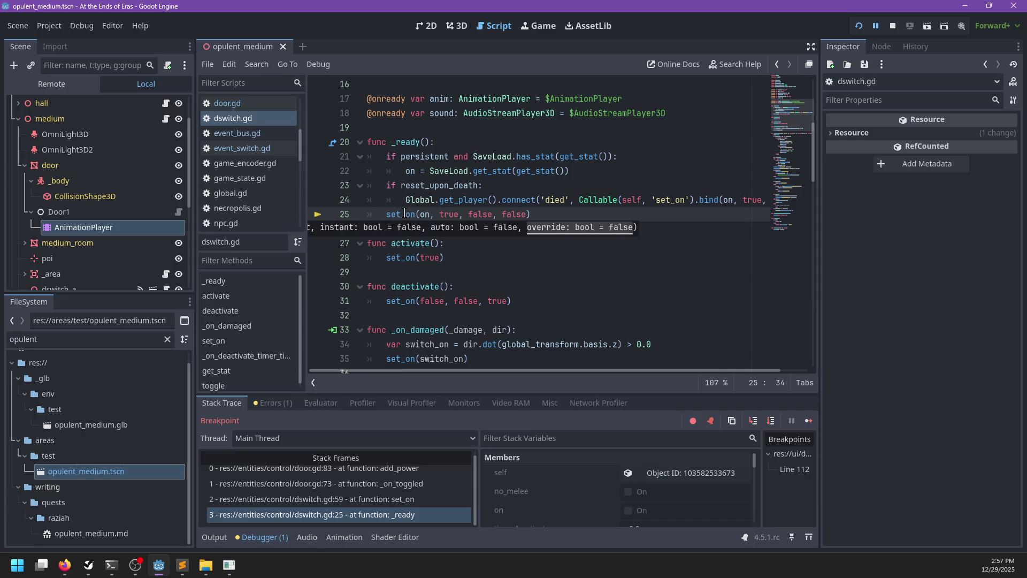
click(560, 218)
key(ctrl+s)
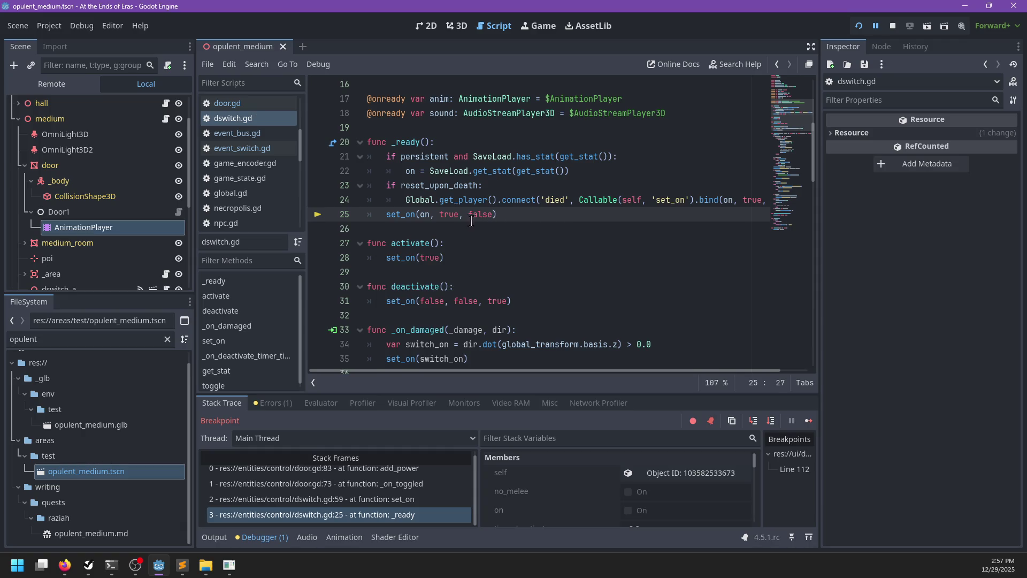
Check the set_on function definition, save again, and relaunch the game with F5.
ctrl+click(408, 215)
key(ctrl+s)
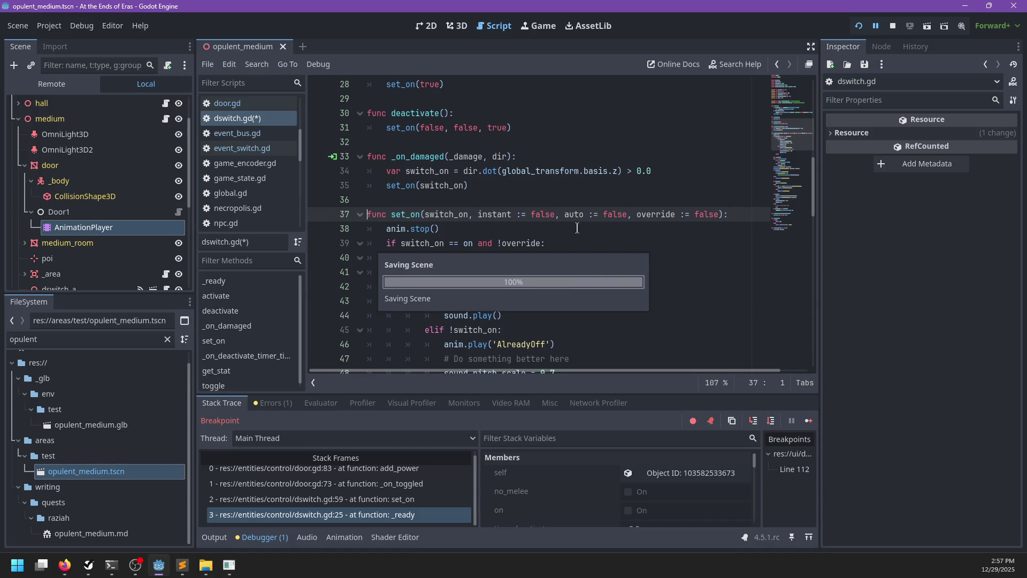
key(F5)
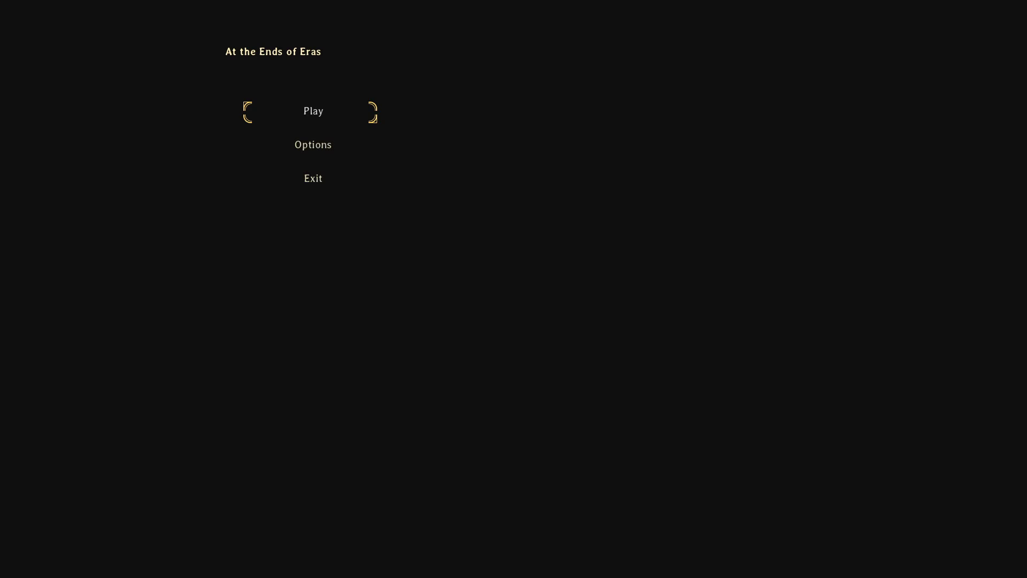
Start the game and agree with 'Sounds good.' to Raziah's waiting plan.
key(Return)
key(s)
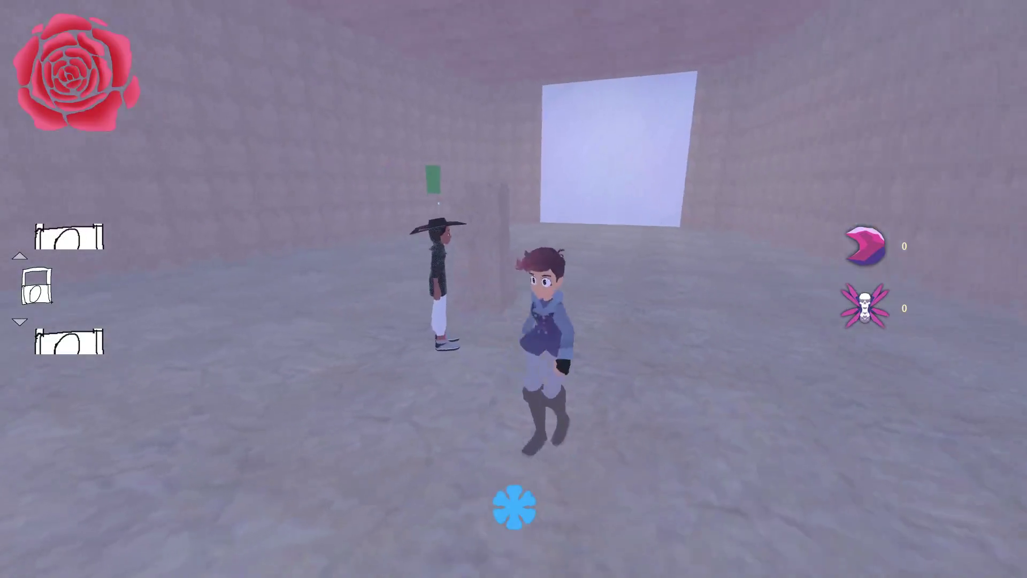
key(e)
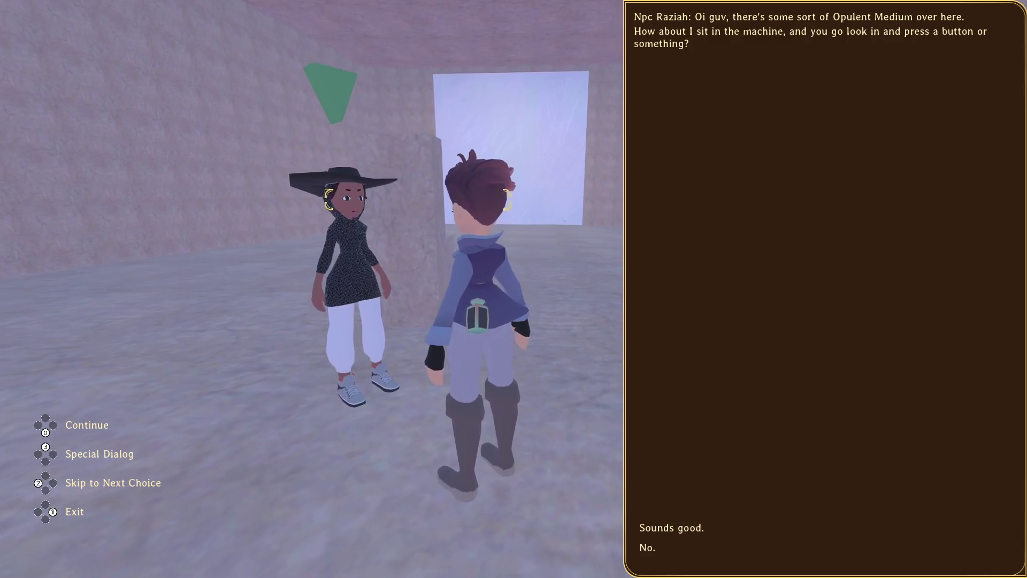
key(Return)
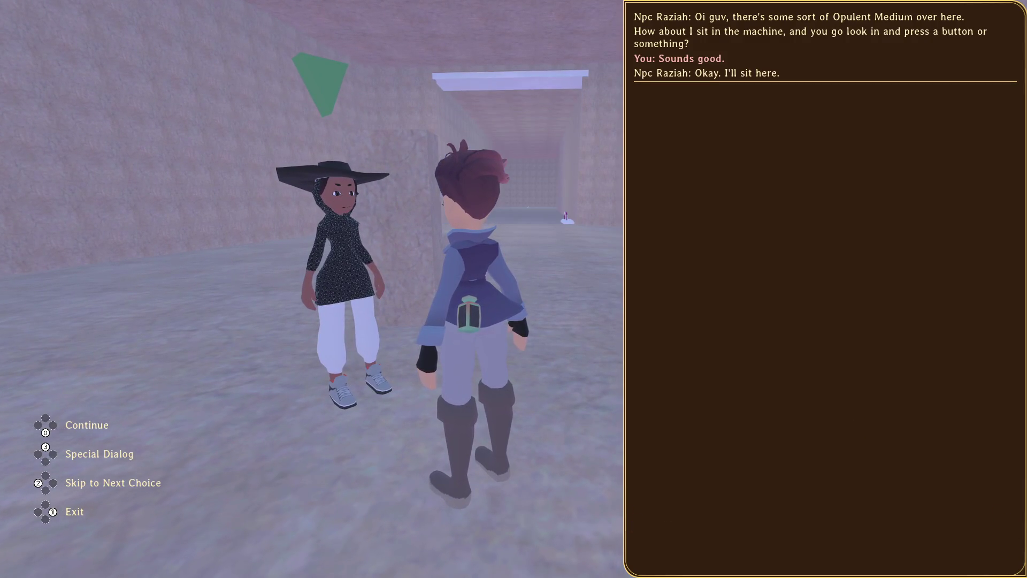
key(Return)
Walk back to Raziah and go through her follow and sit-in-the-machine choices.
key(s)
key(w)
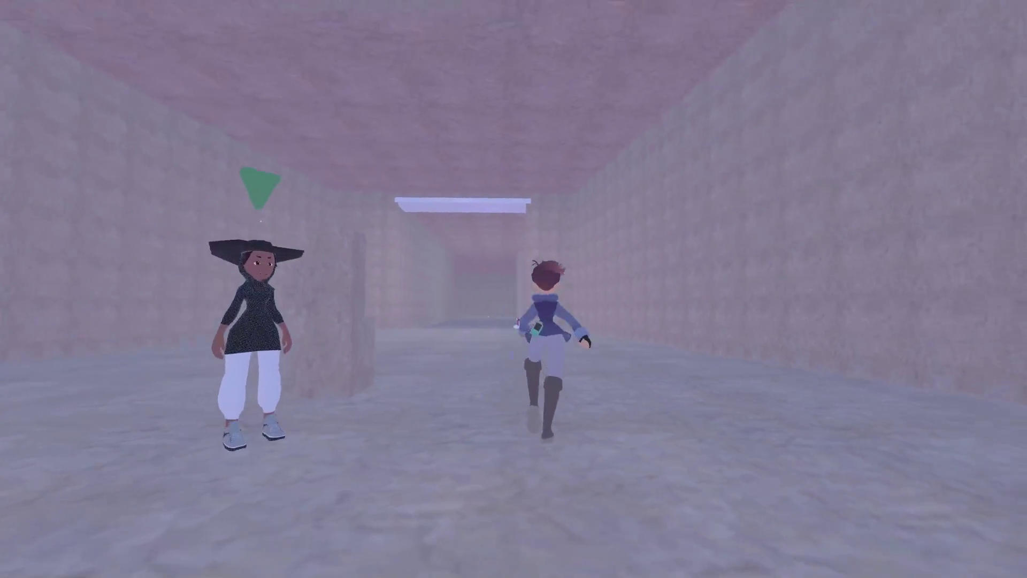
key(a)
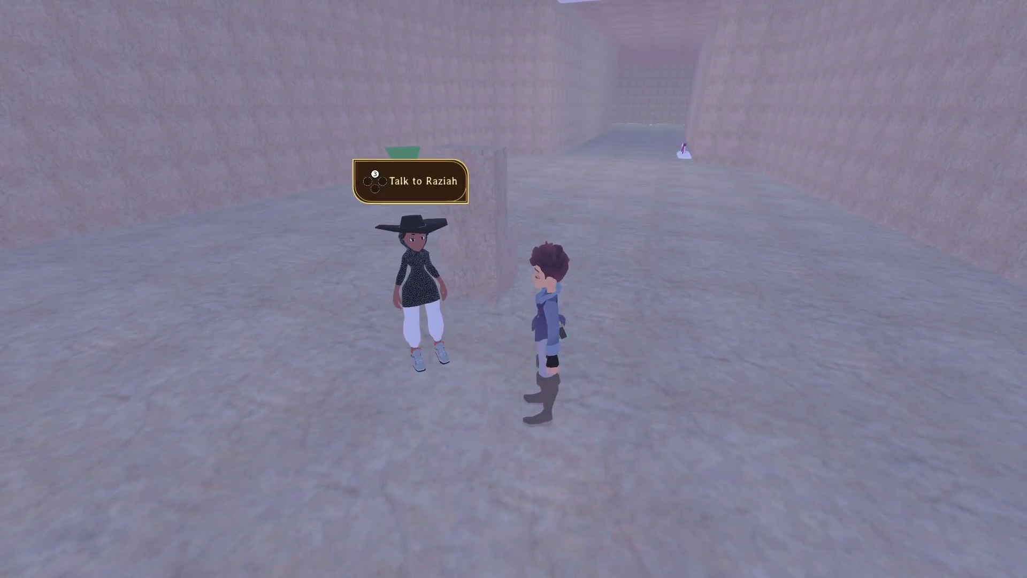
key(d)
key(e)
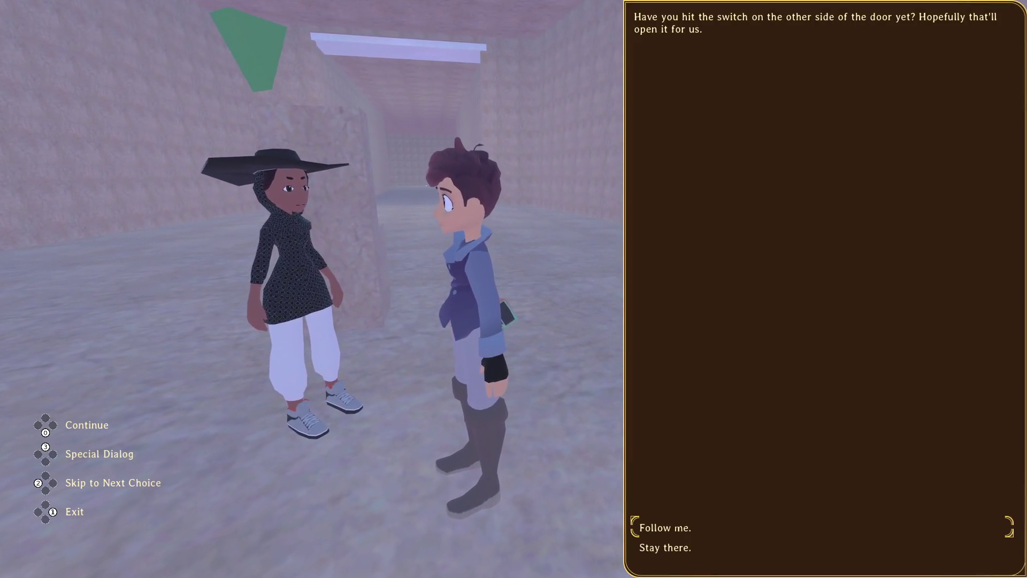
key(Return)
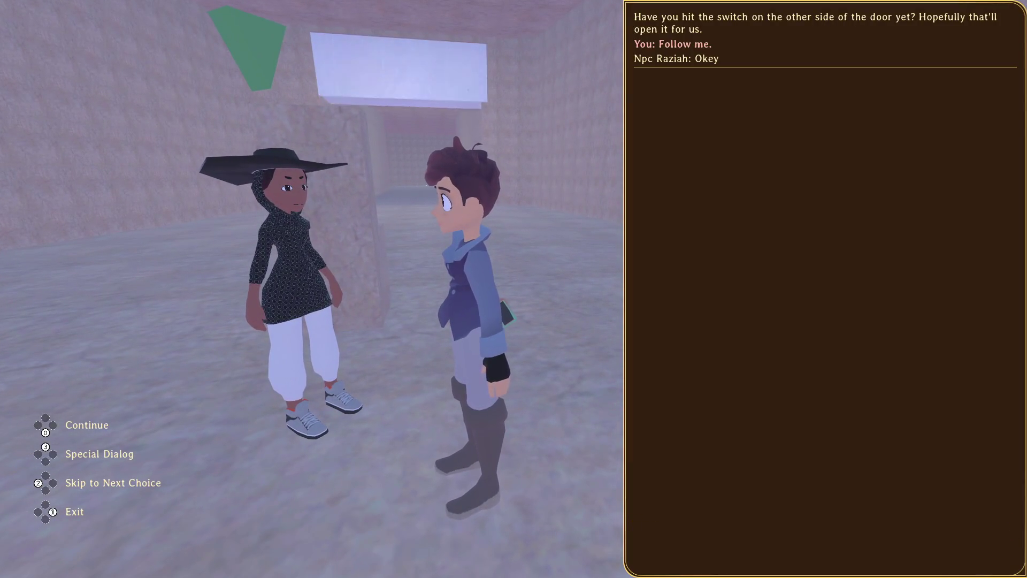
key(e)
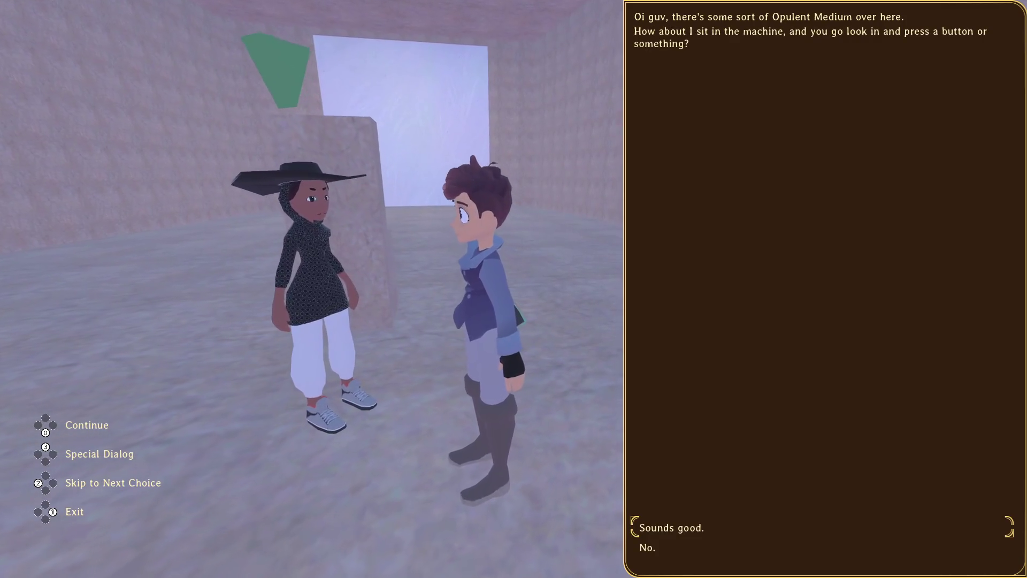
key(Return)
Pull the lever down the corridor, tell Raziah to follow, then pause and return to Godot.
key(w)
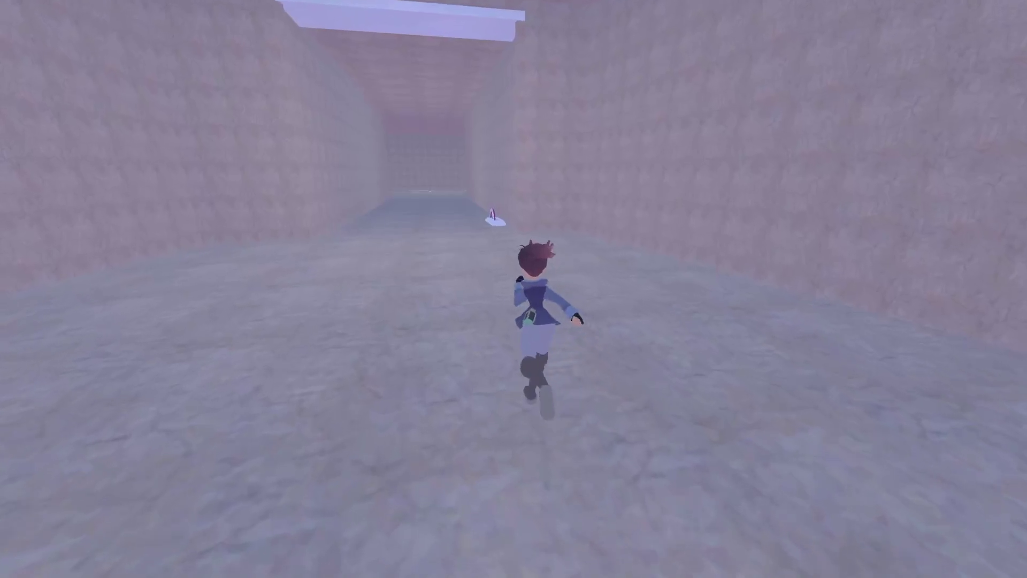
key(a)
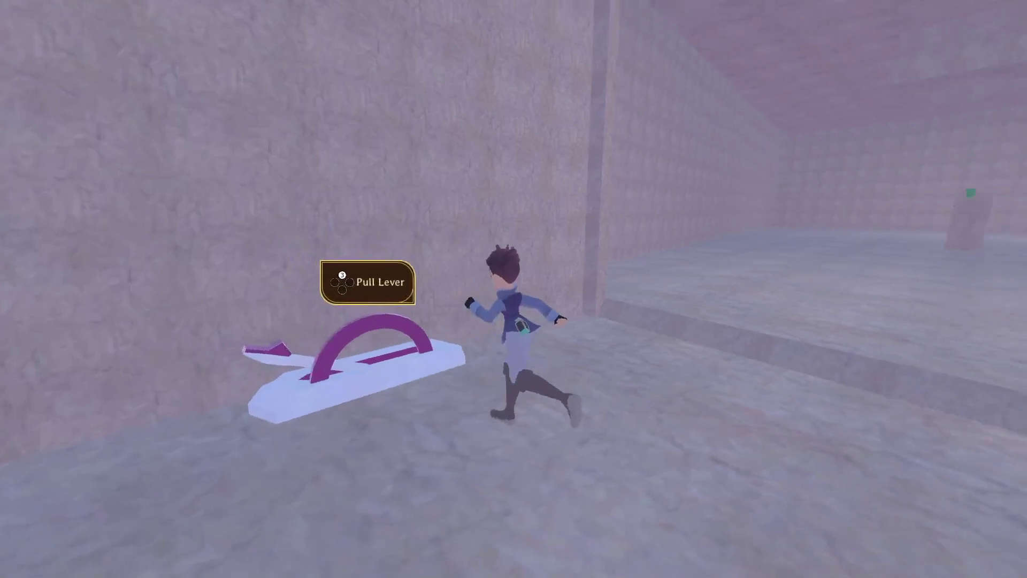
key(e)
key(w)
key(d)
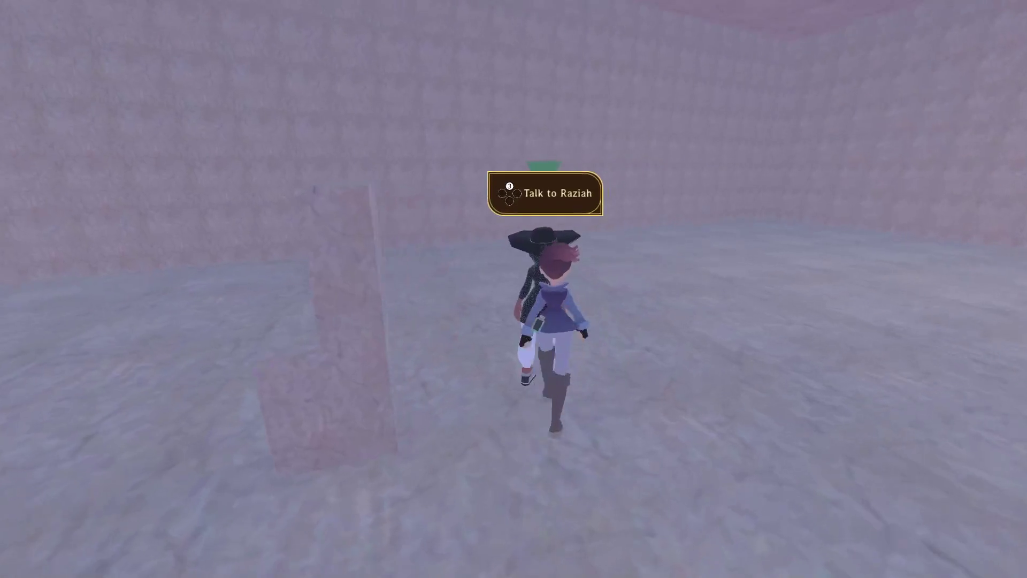
key(e)
key(e)
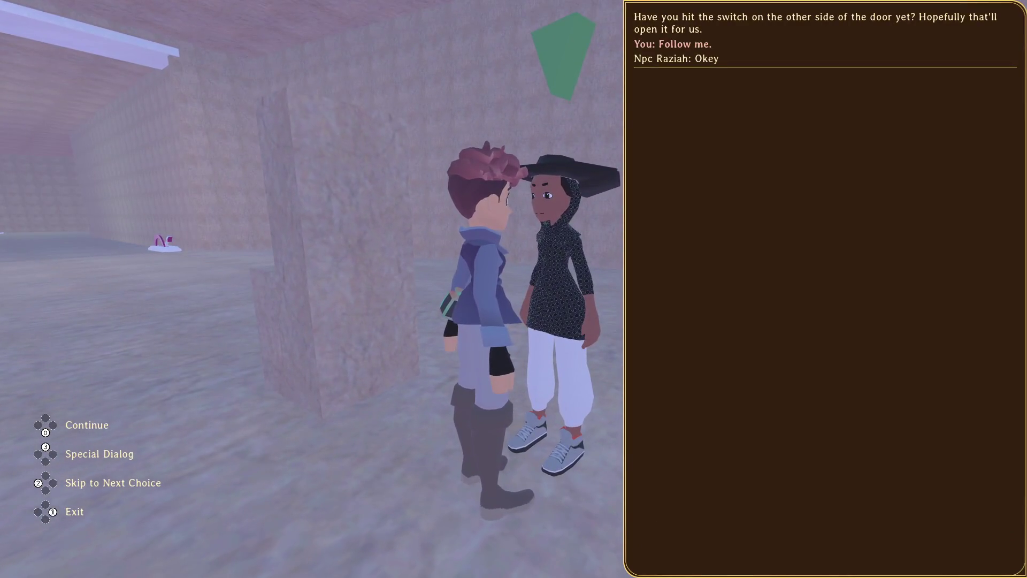
key(s)
key(s)
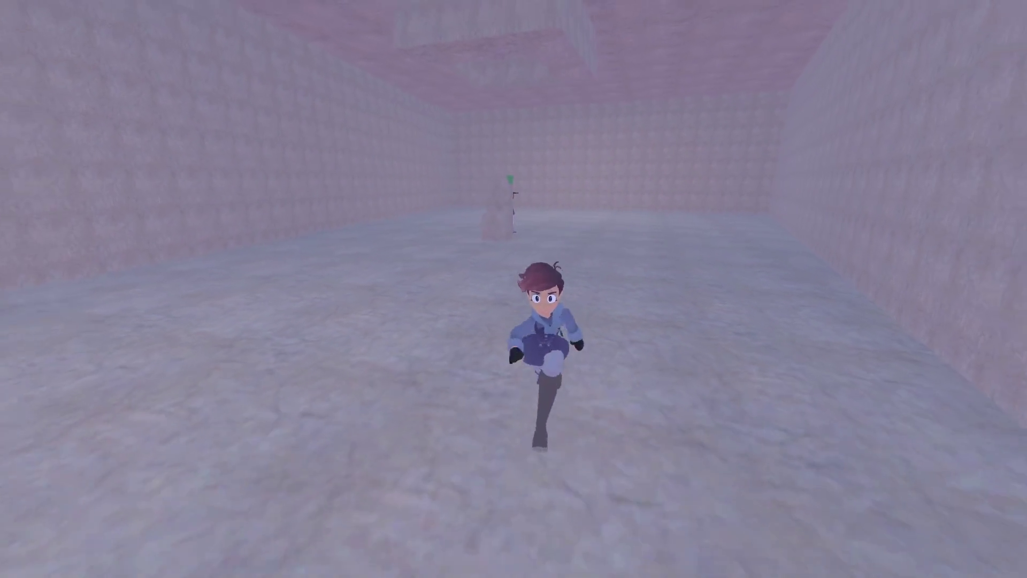
key(w)
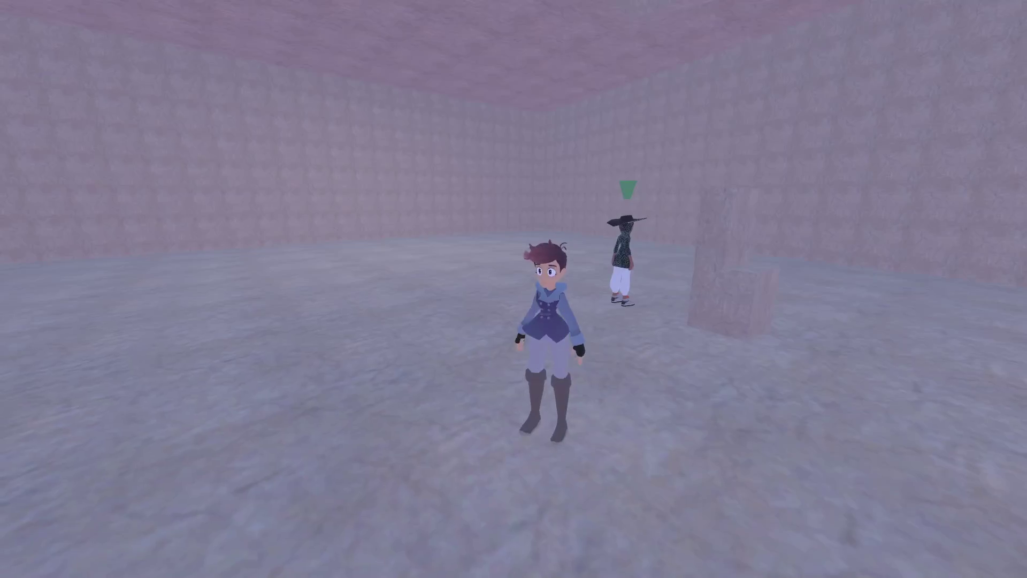
key(Escape)
key(alt+Tab)
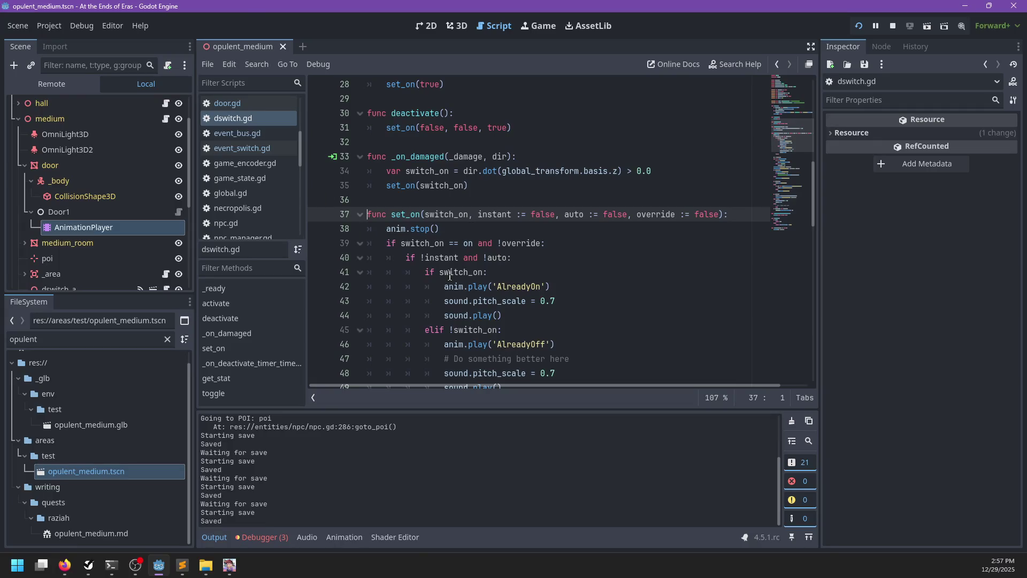
Add a '[main_speaker nav clear_poi' line after stop_waiting in raziah.dialog and save.
key(alt+Tab)
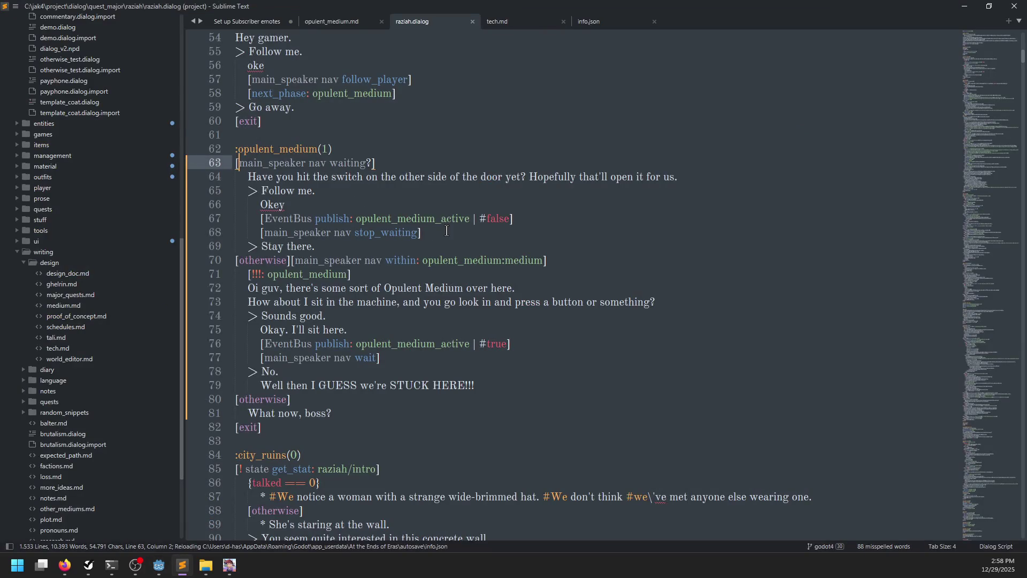
click(447, 231)
key(Return)
text([main_s)
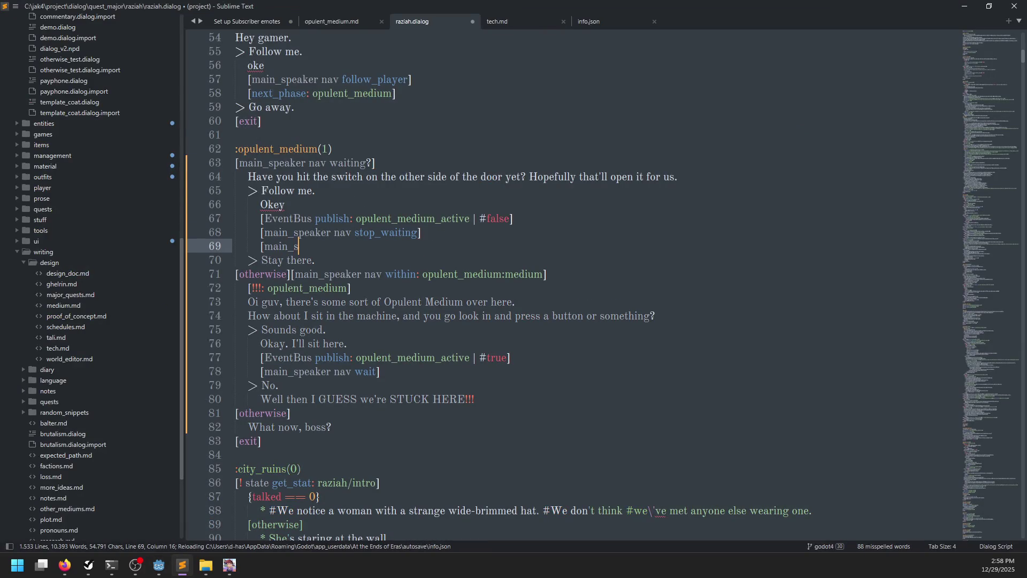
text(peaker nav clear_poi)
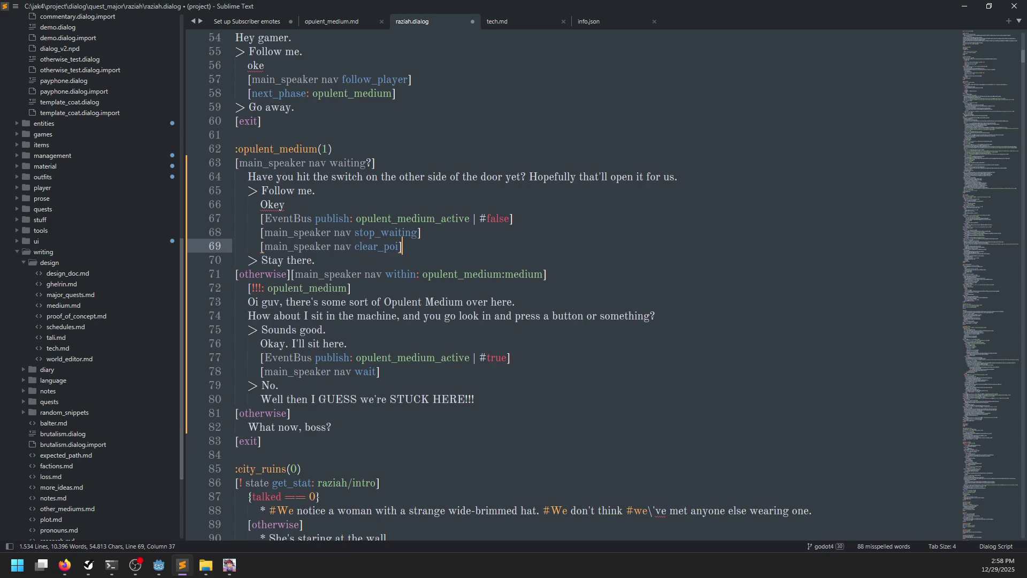
key(ctrl+s)
key(alt+Tab)
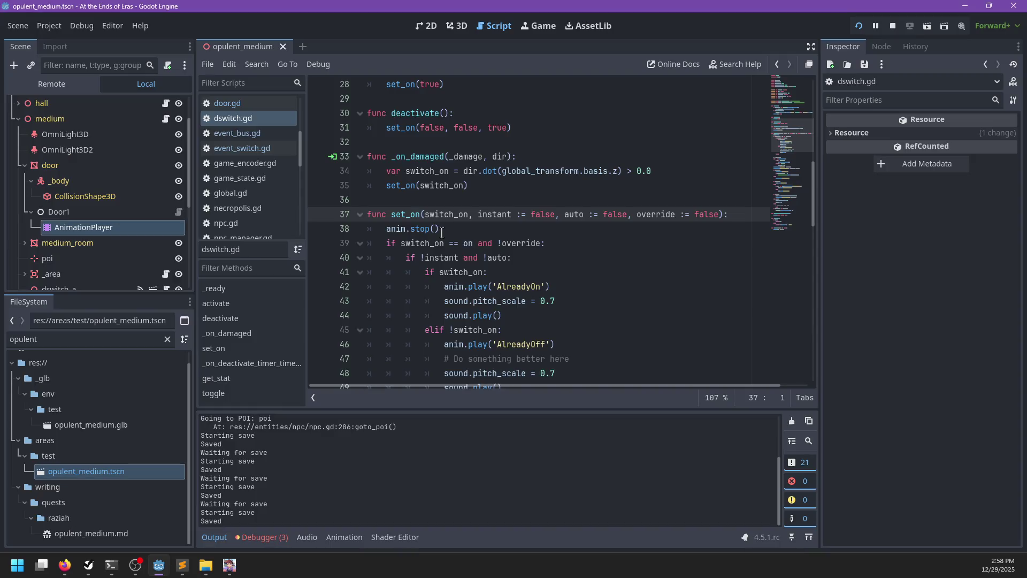
Look through npc_raziah.gd and npc.gd, then open npc_nav.gd.
scroll(265, 149, down, 3)
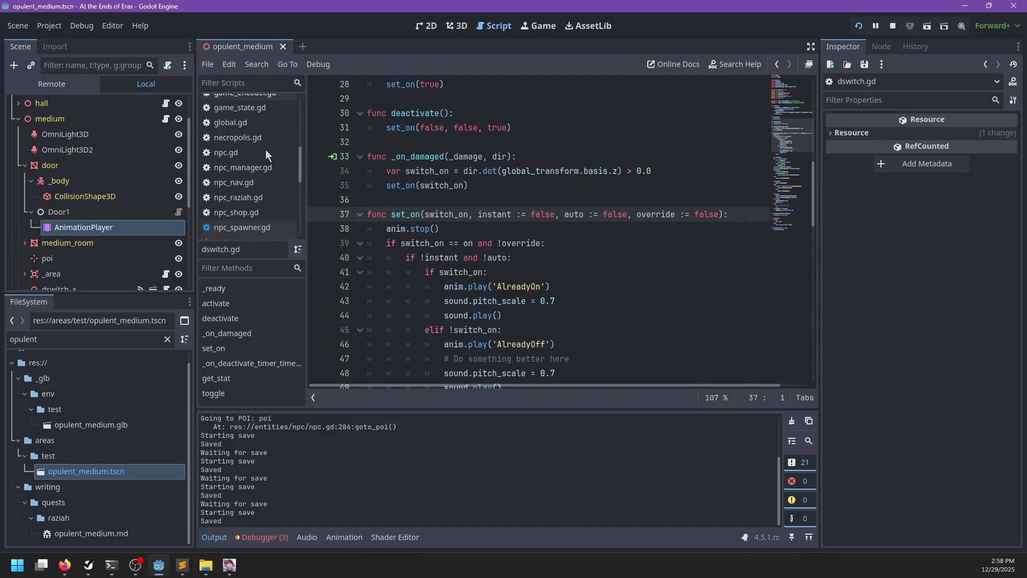
click(246, 202)
scroll(245, 203, up, 2)
click(245, 202)
click(252, 217)
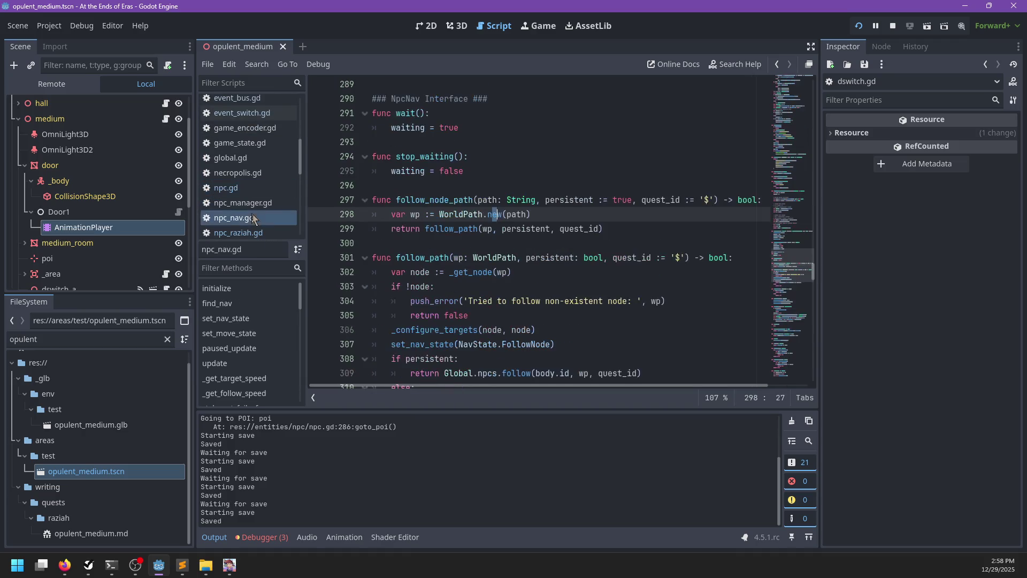
Write a clear_poi() function below stop_waiting that sets temp_poi = null, and save.
click(475, 173)
key(Return)
key(Return)
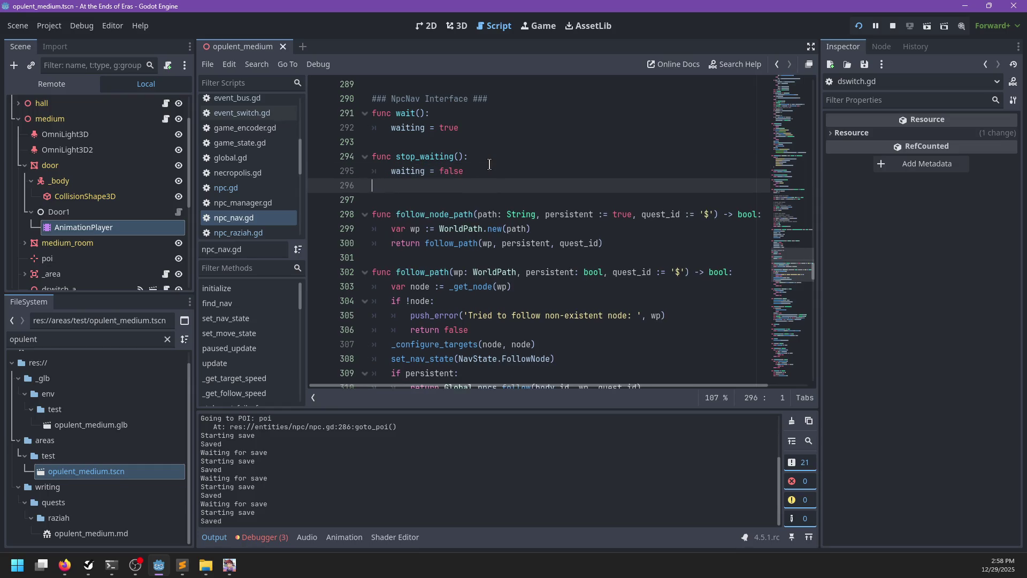
text(func clear_poi():)
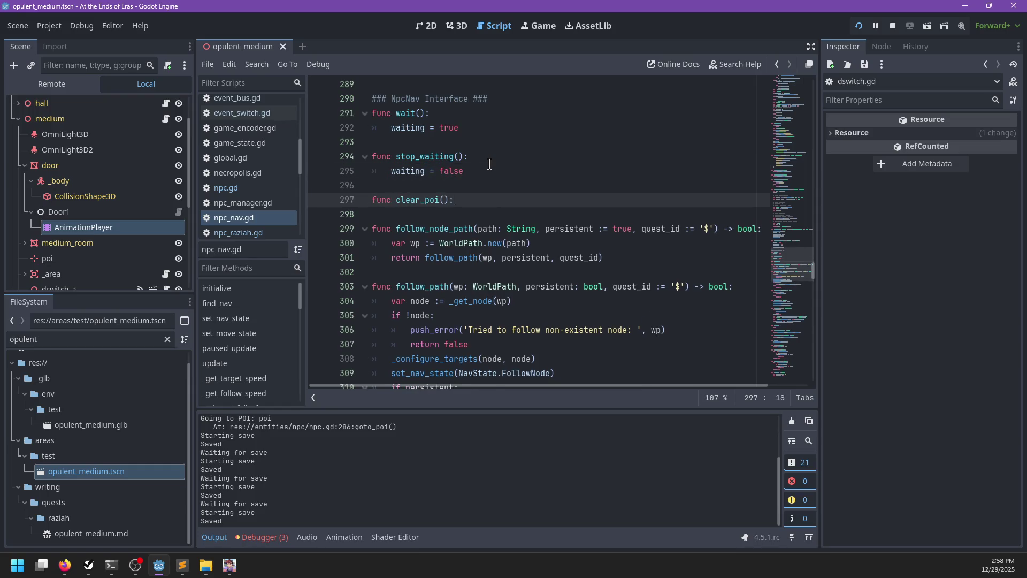
key(Return)
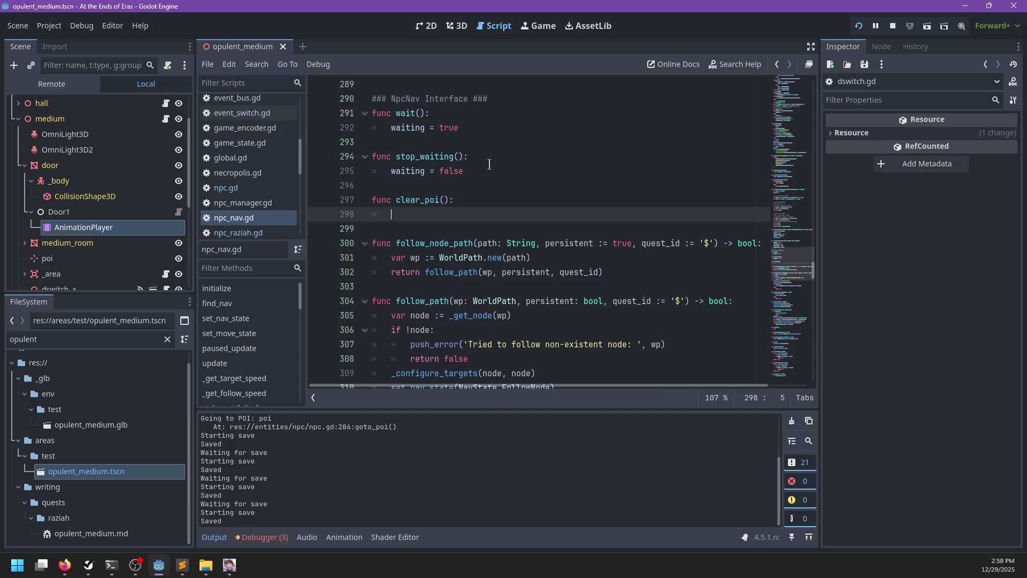
text(temp_poi = nu)
text(ll)
key(ctrl+s)
Back in the game, agree to Raziah's plan and tell her to follow.
key(alt+Tab)
key(alt+Tab)
key(Escape)
key(w)
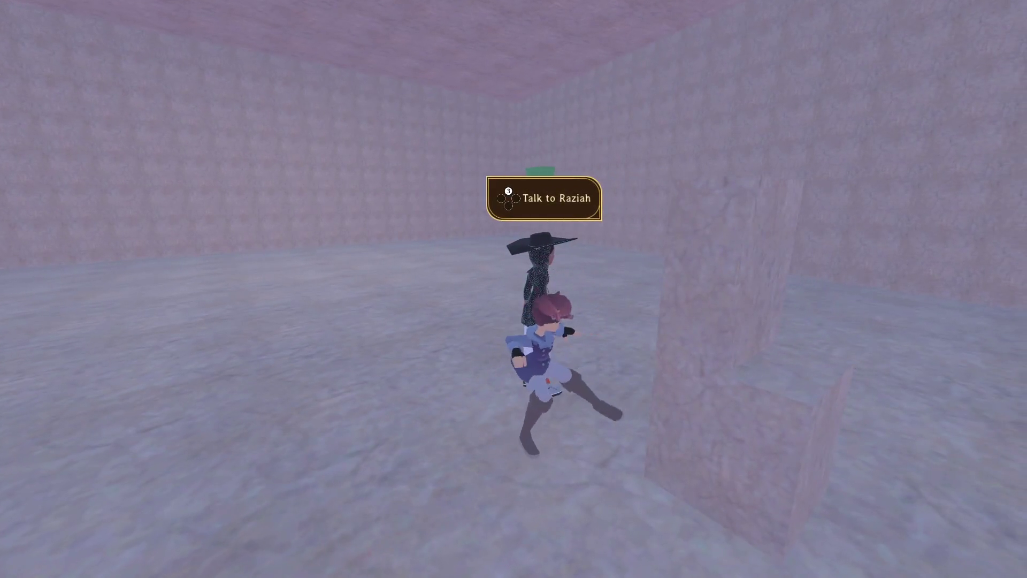
key(e)
key(Return)
key(e)
key(Return)
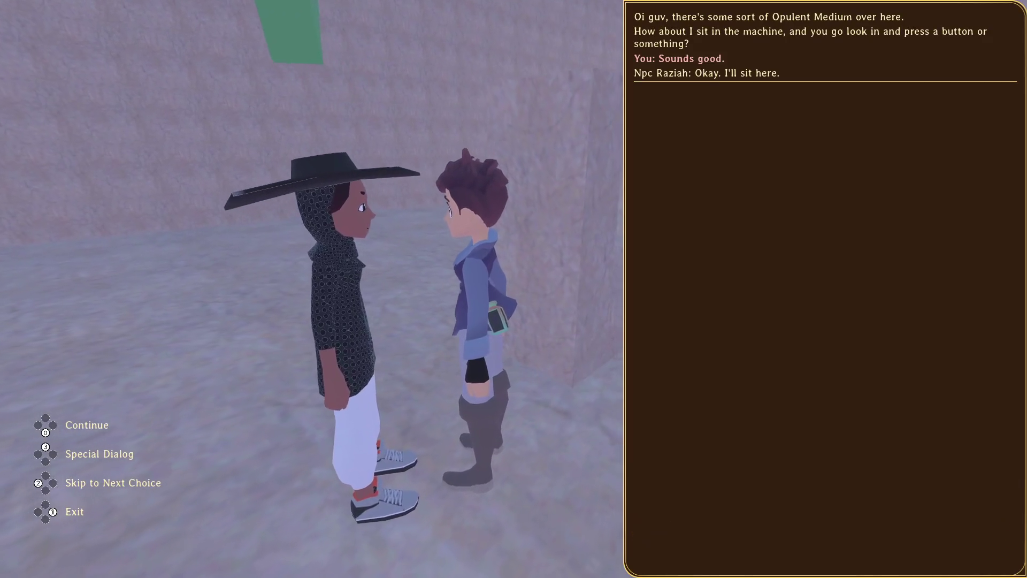
key(Return)
key(e)
key(Return)
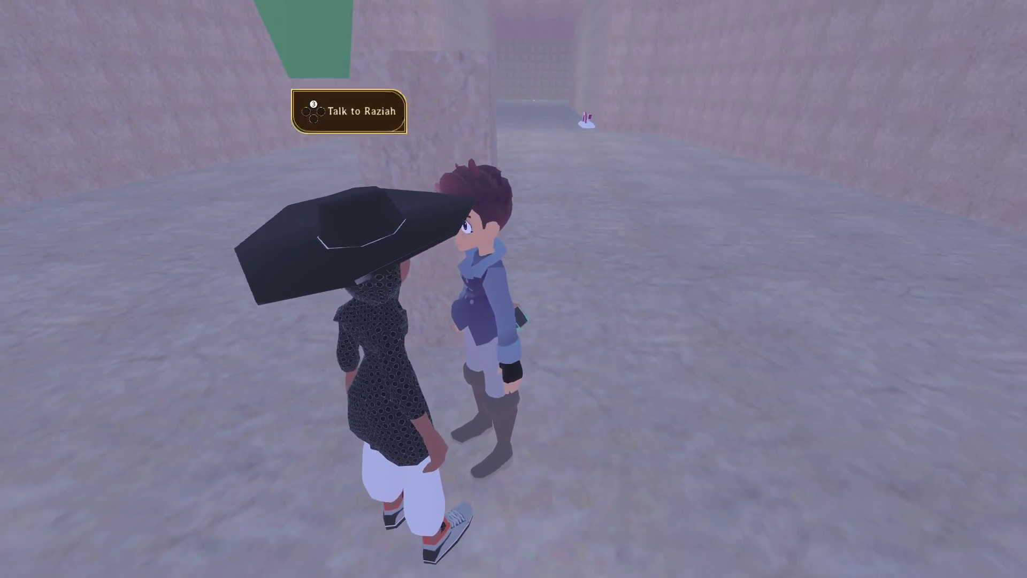
Run through the corridors and past the lever with Raziah following.
key(w)
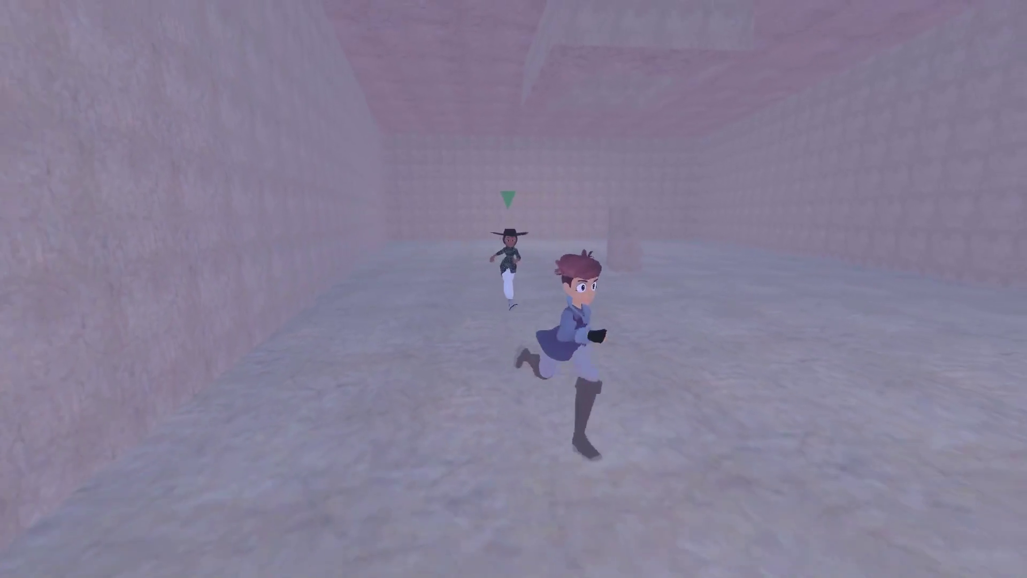
key(w)
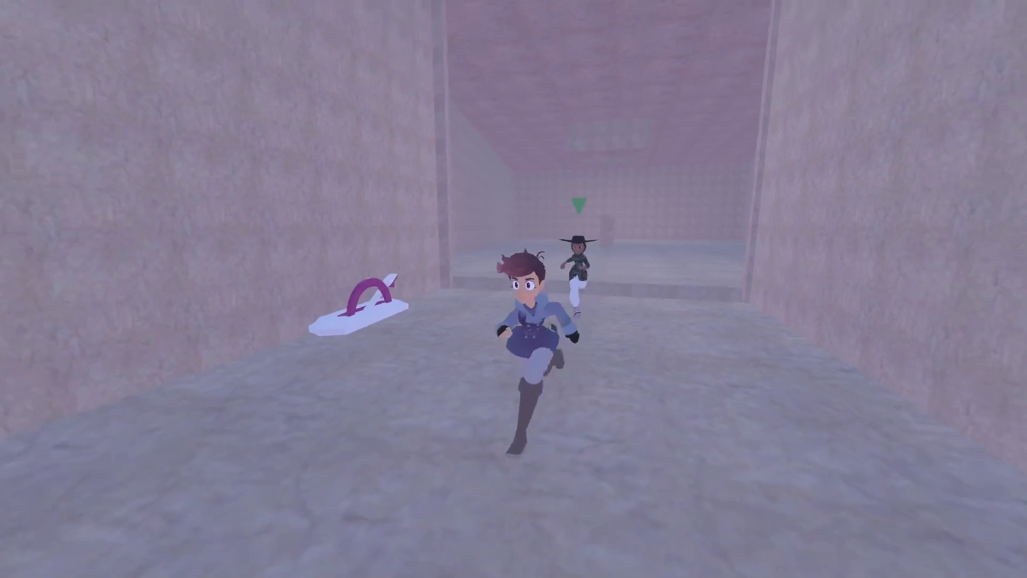
key(w)
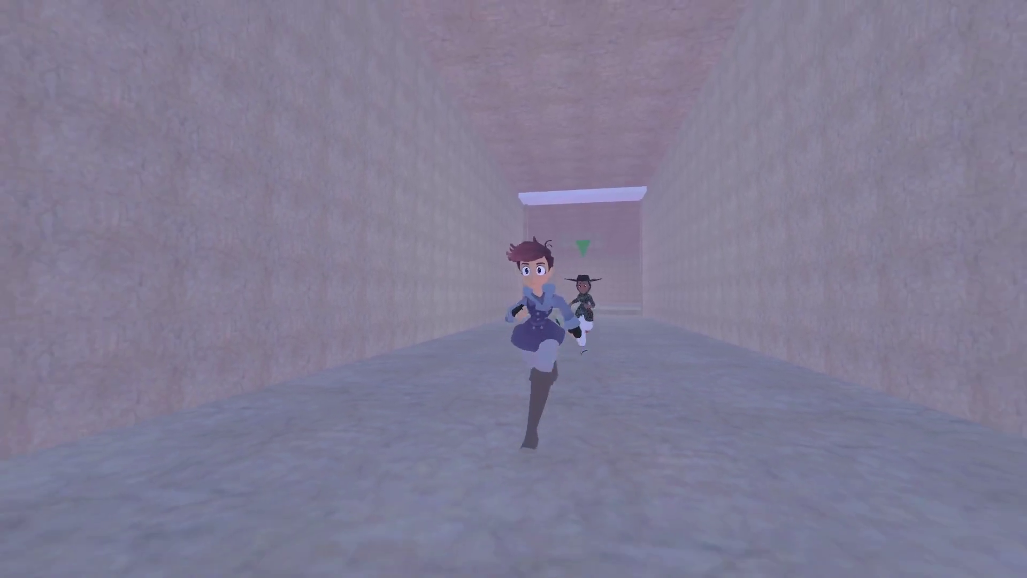
key(w)
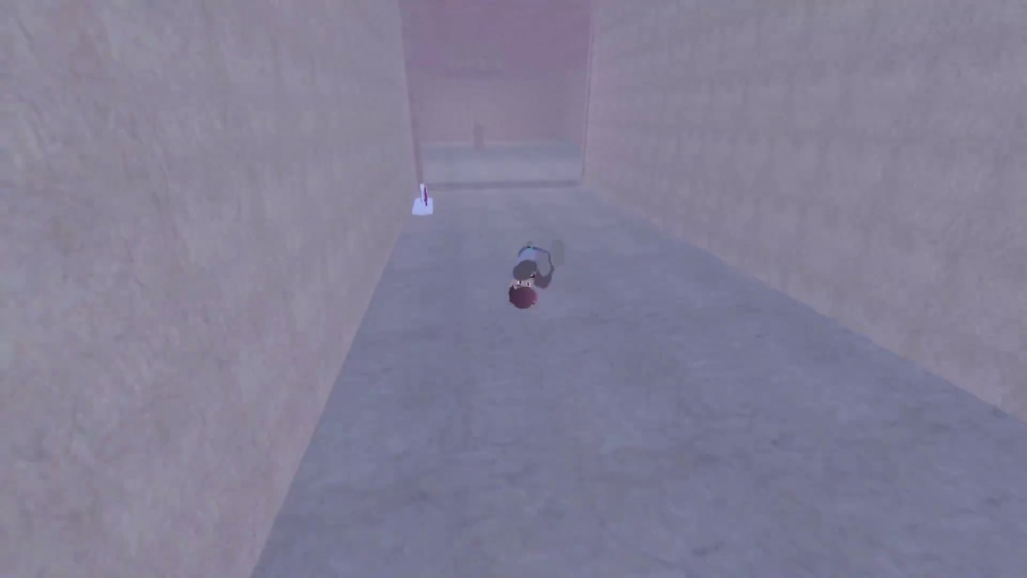
key(w)
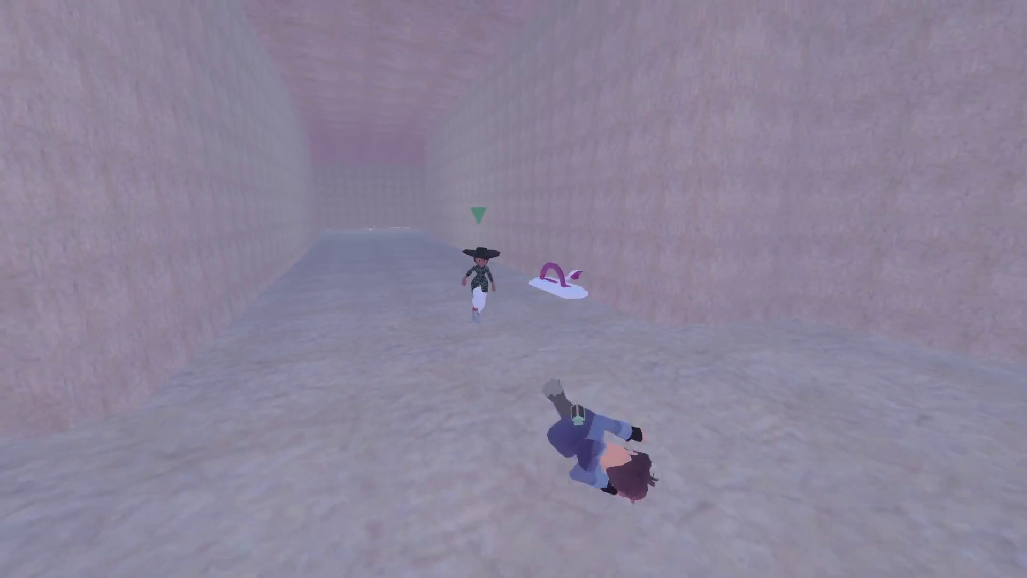
key(w)
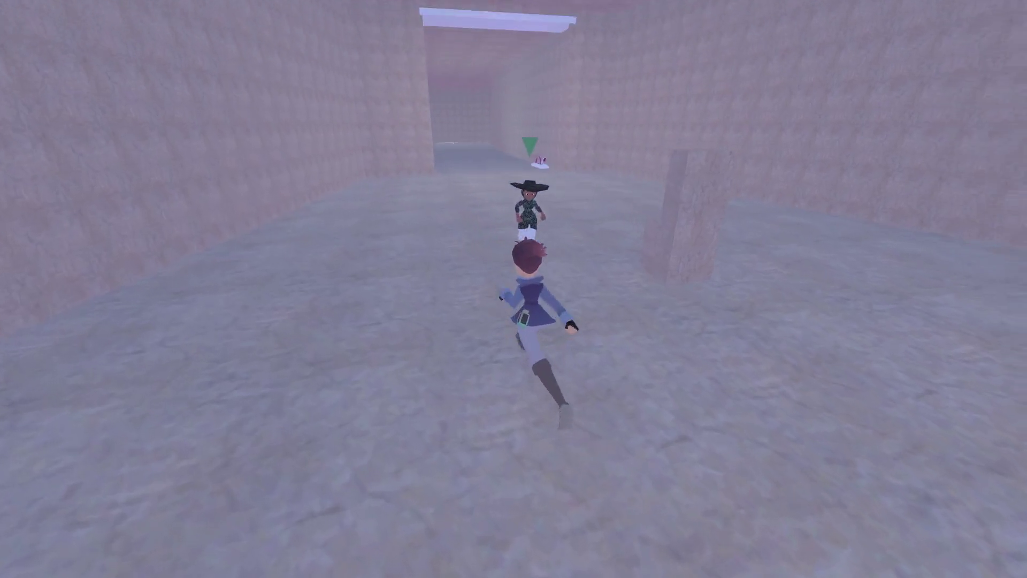
key(w)
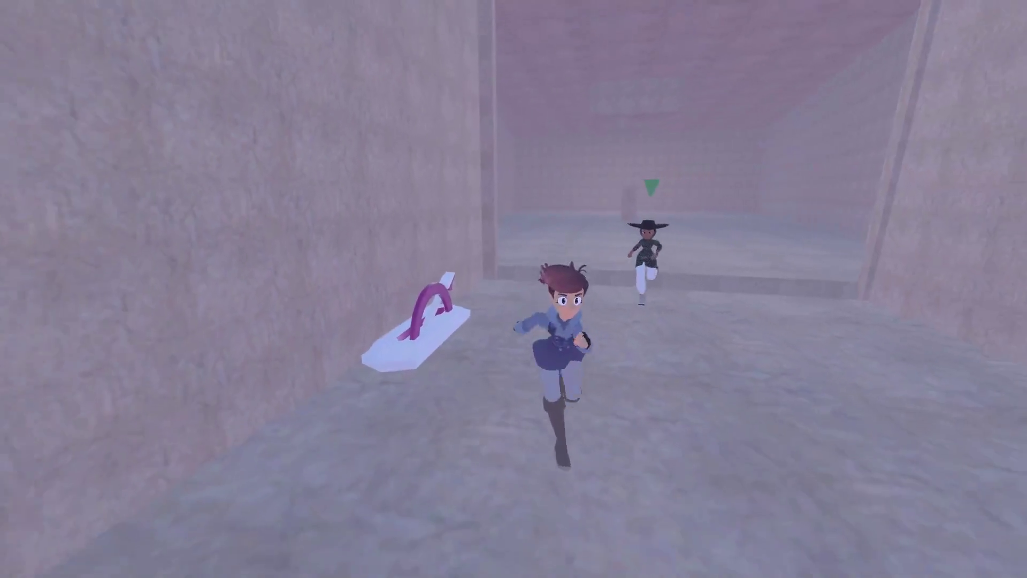
key(w)
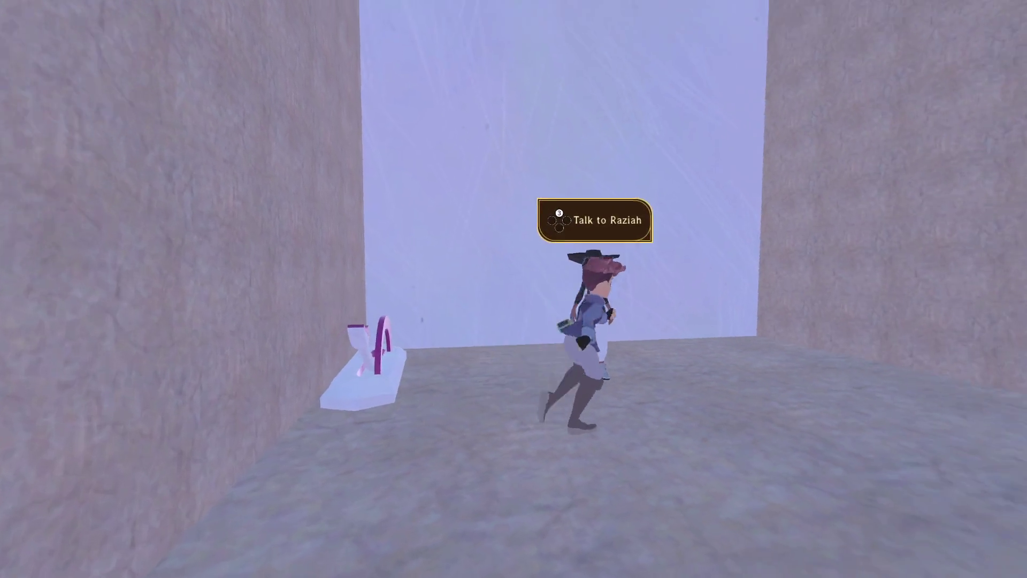
key(w)
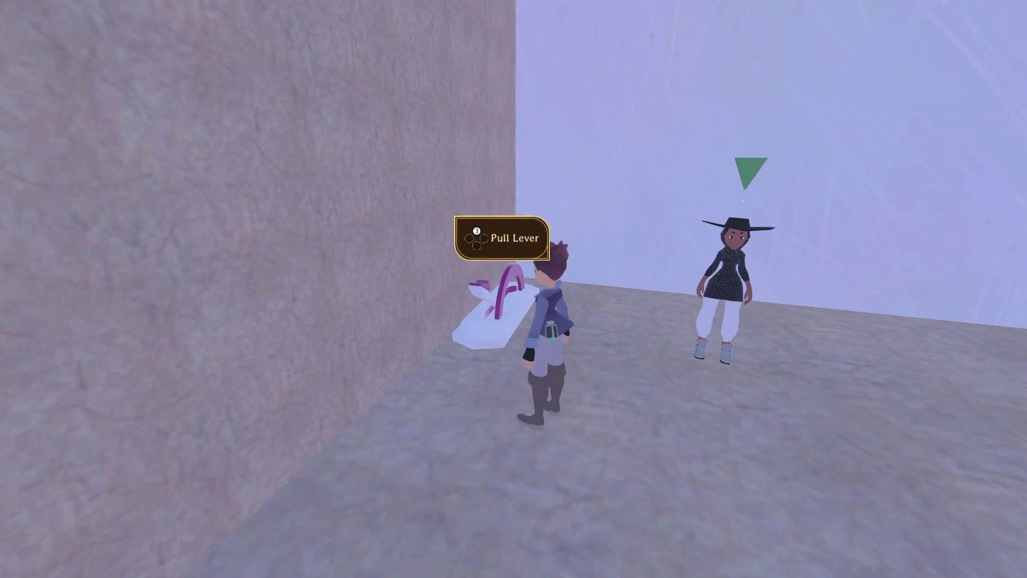
key(w)
key(w)
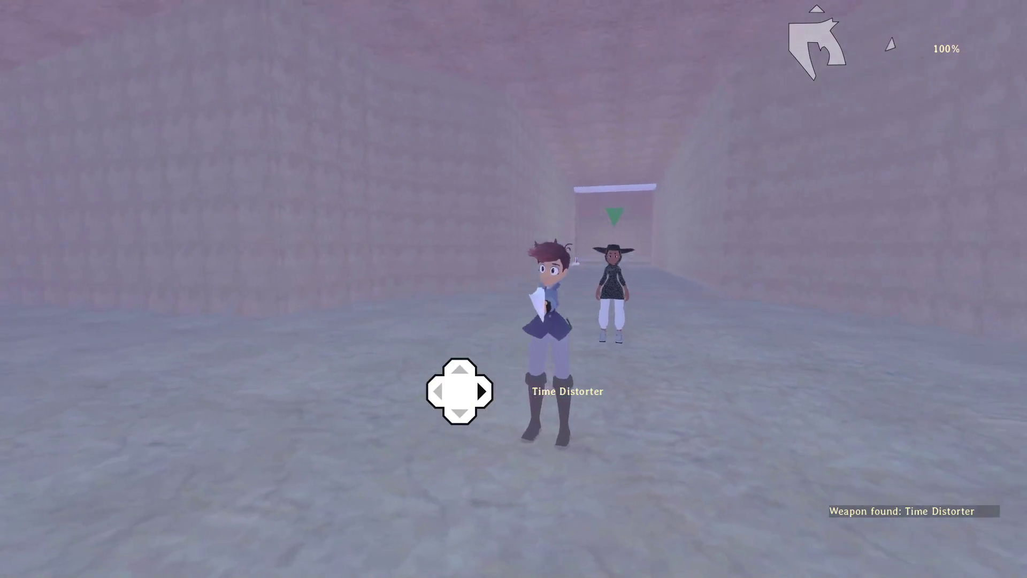
Use the Time Distorter to slow time and run back toward Raziah.
key(f)
key(w)
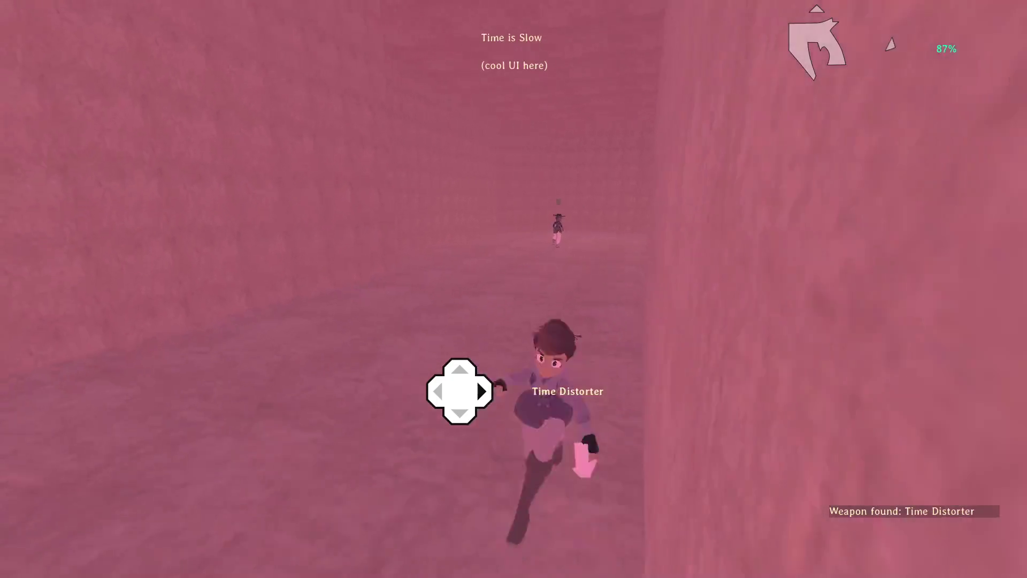
key(s)
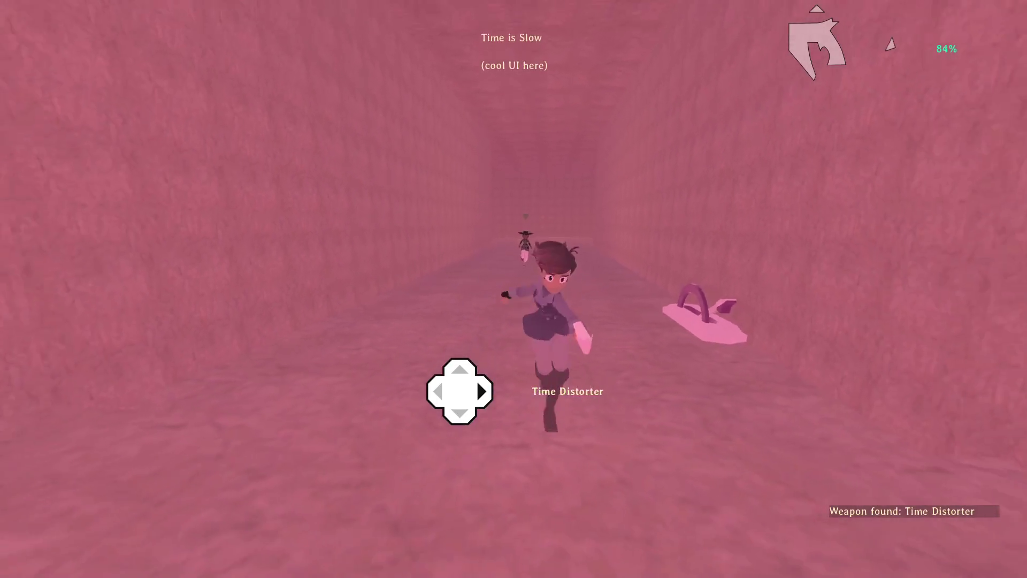
key(Right)
key(a)
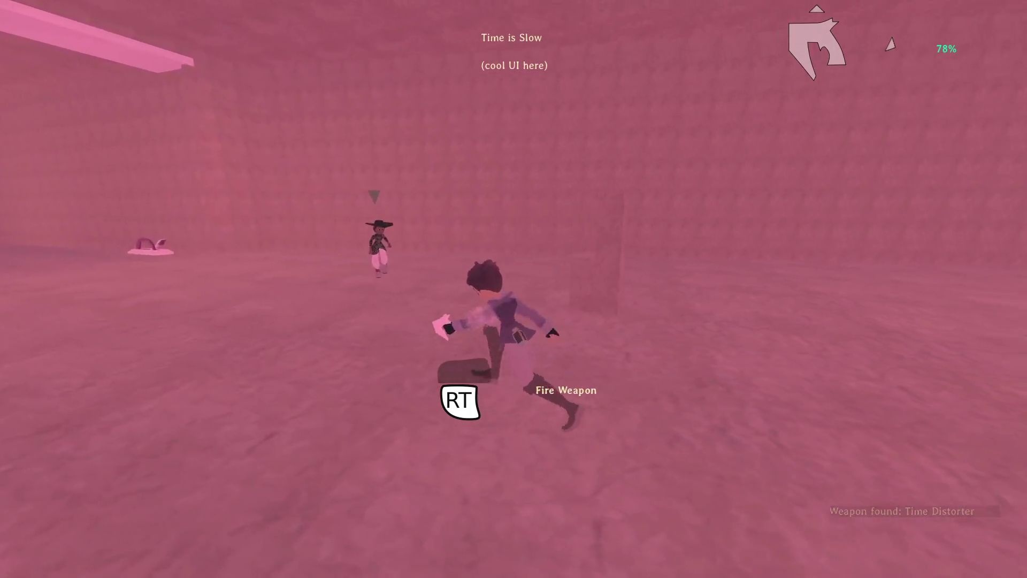
key(w)
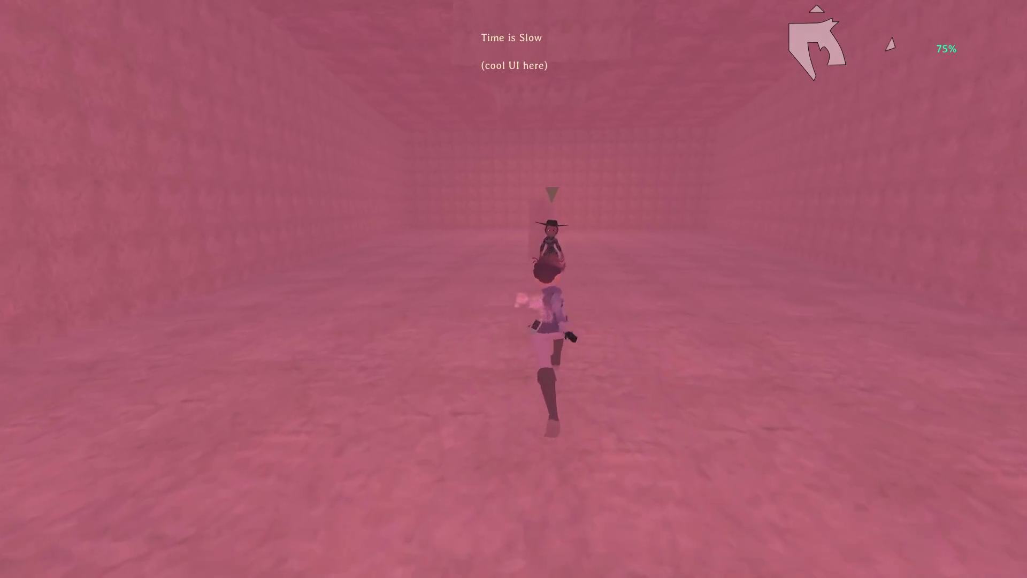
Answer No to Raziah, then select Save and Quit from the pause menu.
key(e)
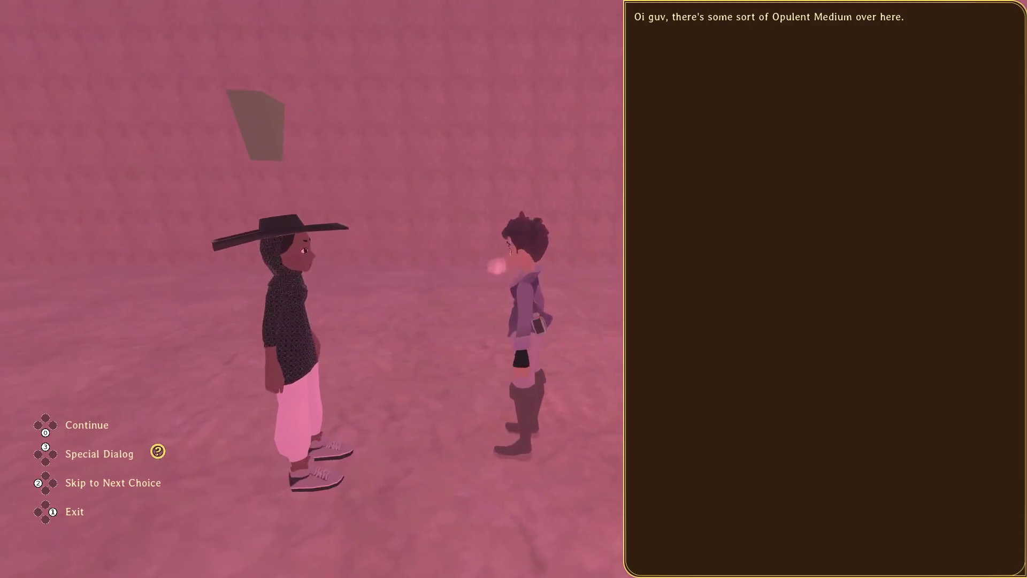
key(e)
key(Down)
key(e)
key(e)
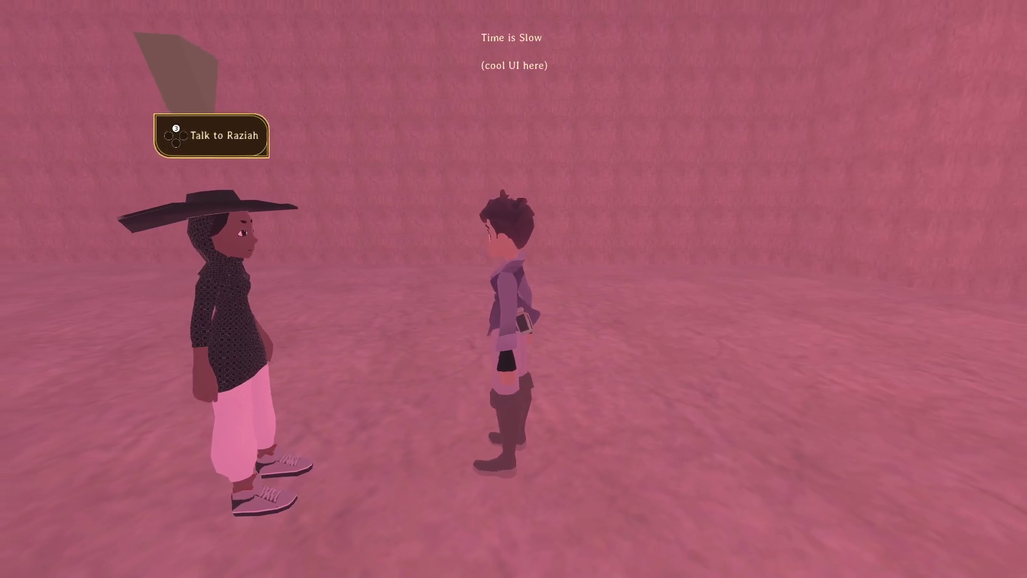
key(s)
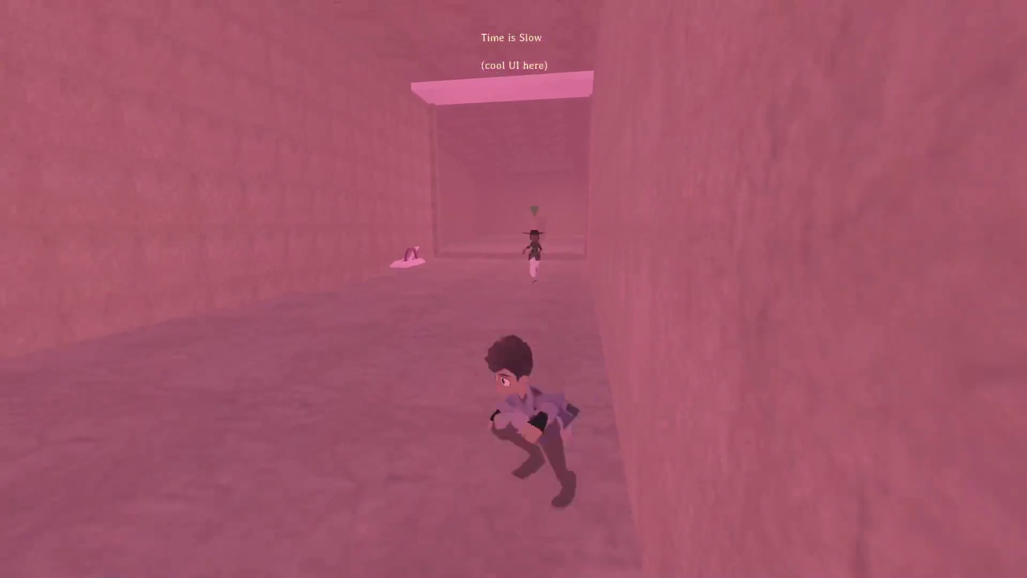
key(Escape)
key(Down)
key(Down)
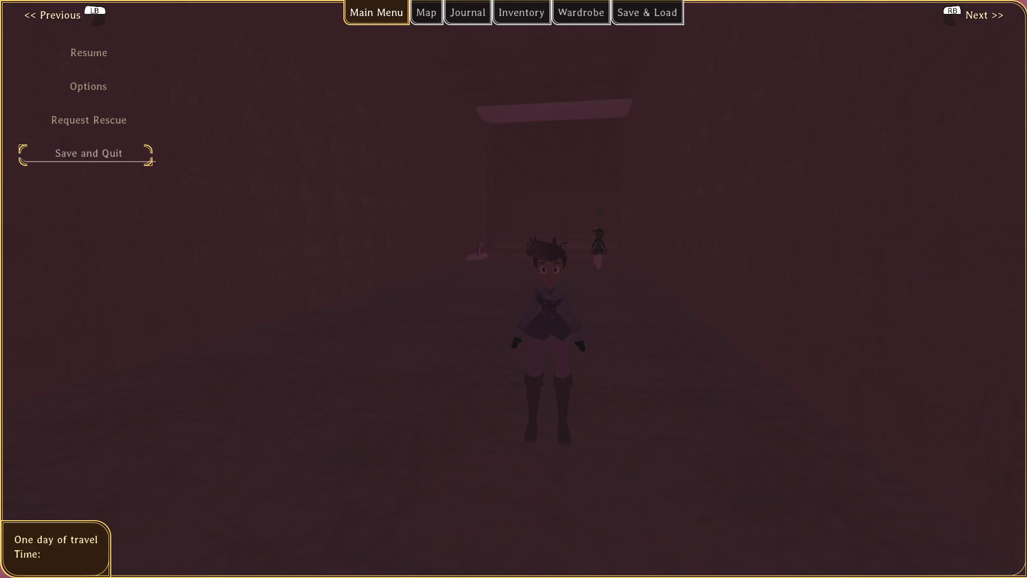
Save and quit to the Demo Picker, then return to raziah.dialog.
key(e)
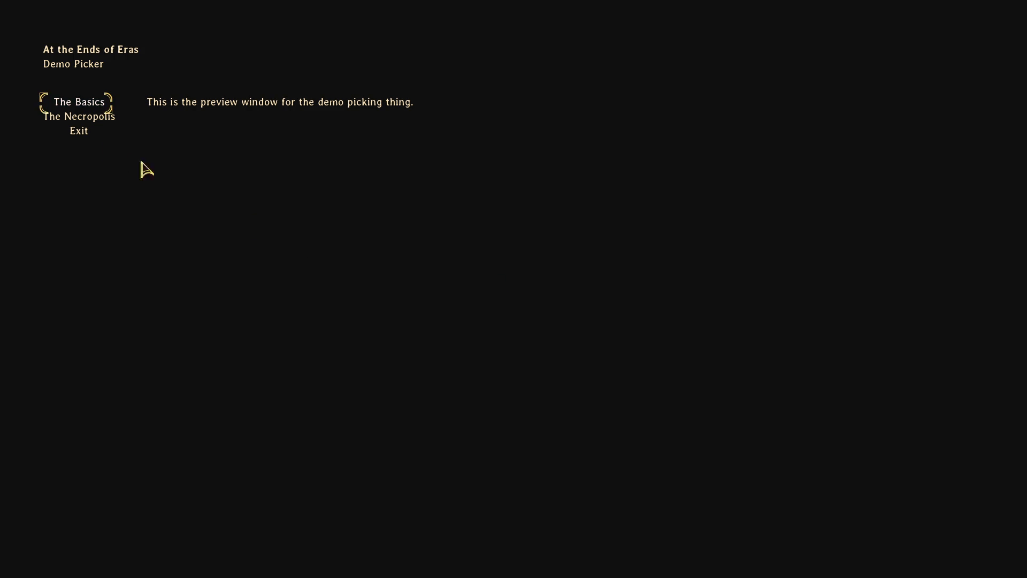
click(79, 130)
scroll(363, 327, down, 1)
click(327, 386)
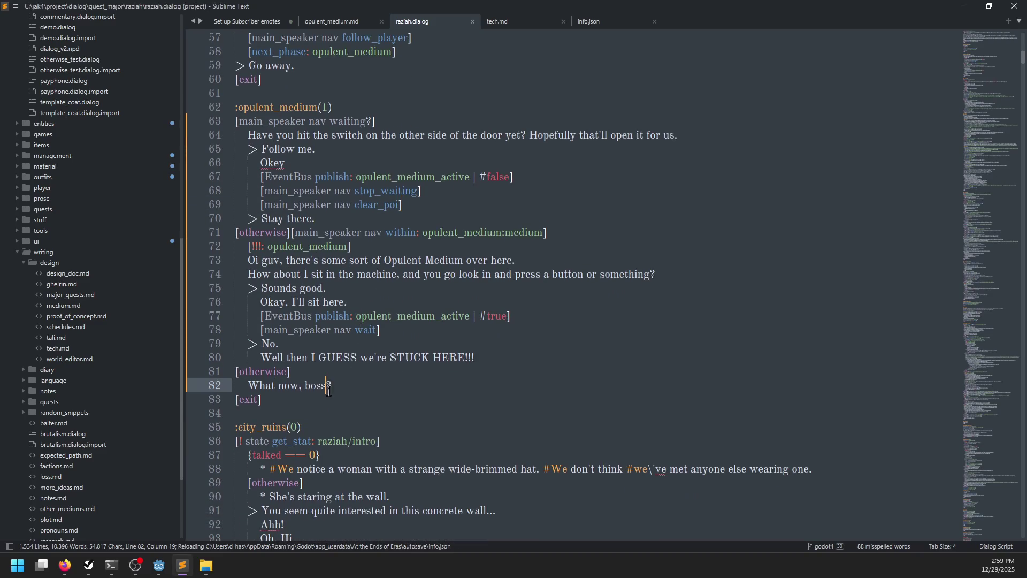
After line 71, add a [state get_stat: opulent_medium/open] check saying 'The door's open, let's go deeper!'.
click(587, 227)
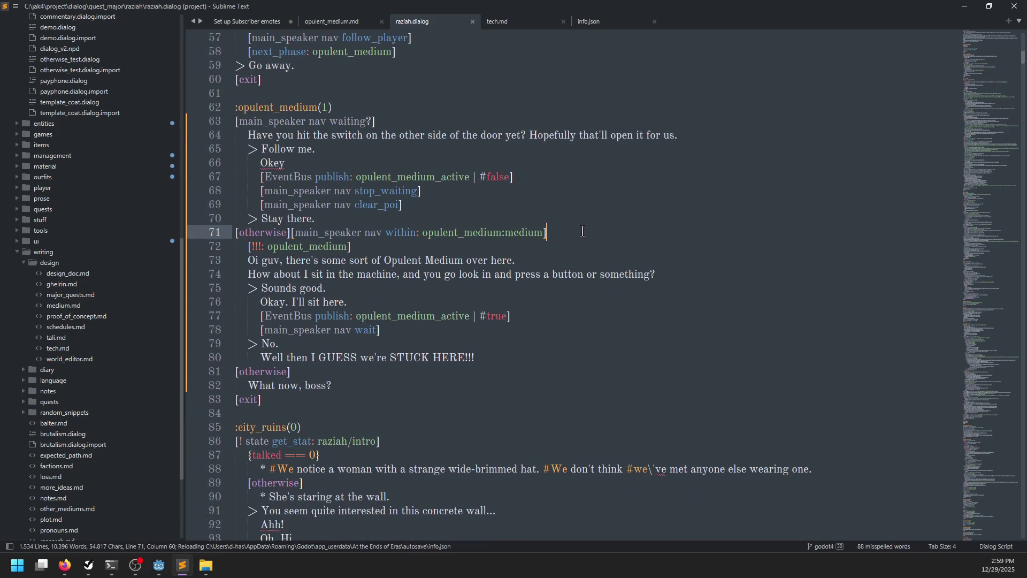
key(Return)
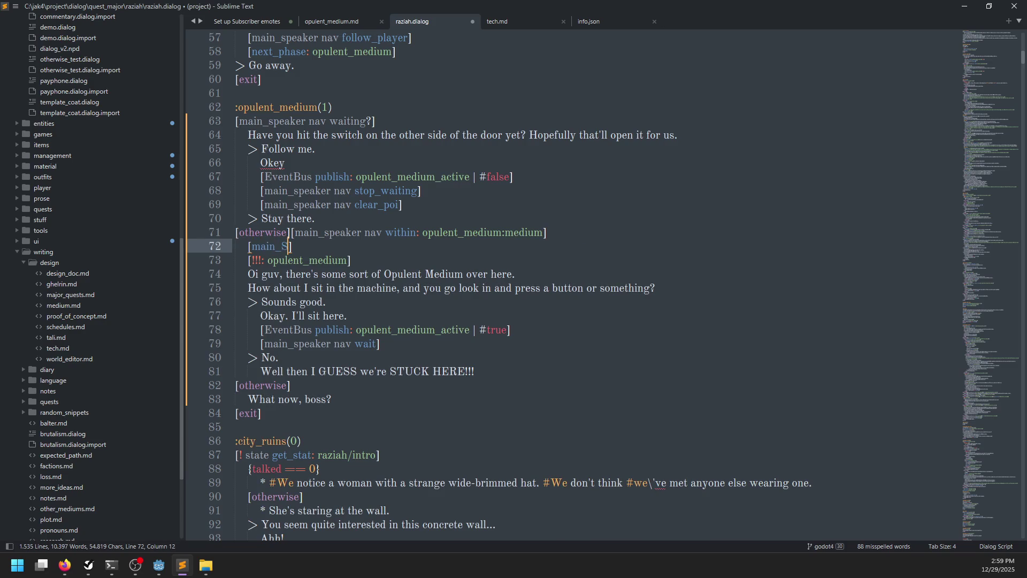
key(ctrl+BackSpace)
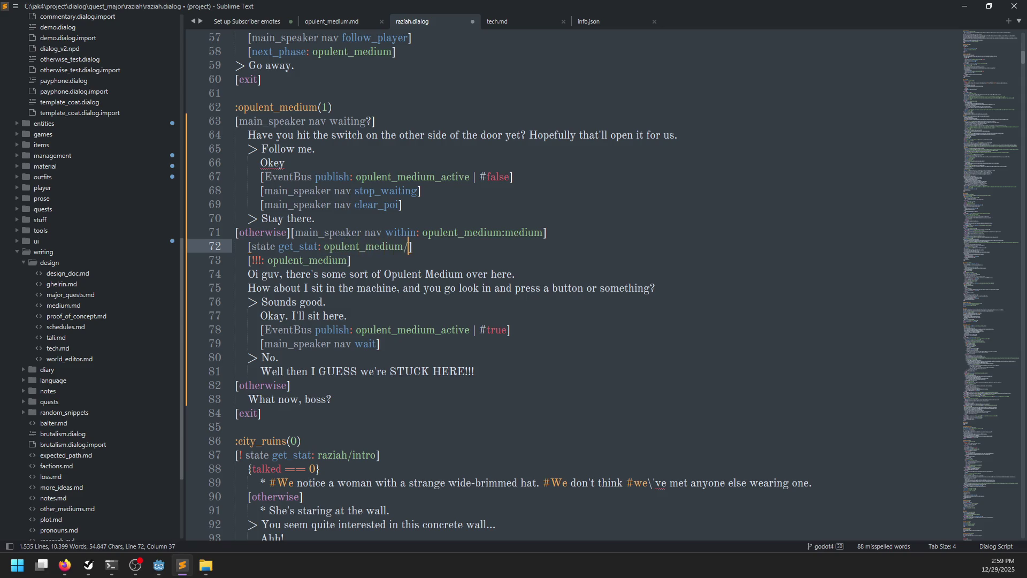
key(End)
key(Return)
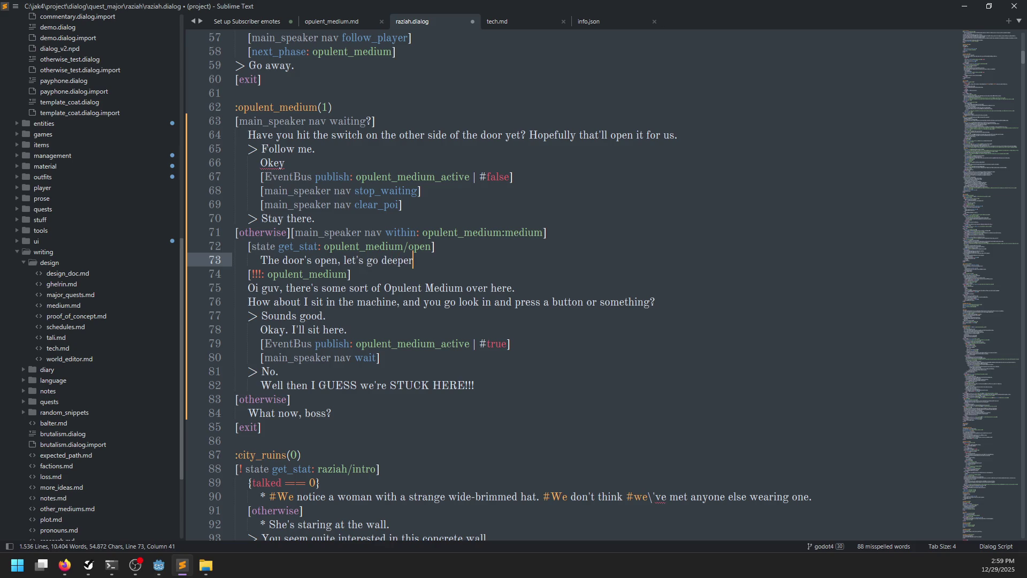
text(!)
Add an [otherwise] branch, indent lines 75–83 under it, and save.
key(Return)
text([)
text(])
drag(241, 289, 476, 400)
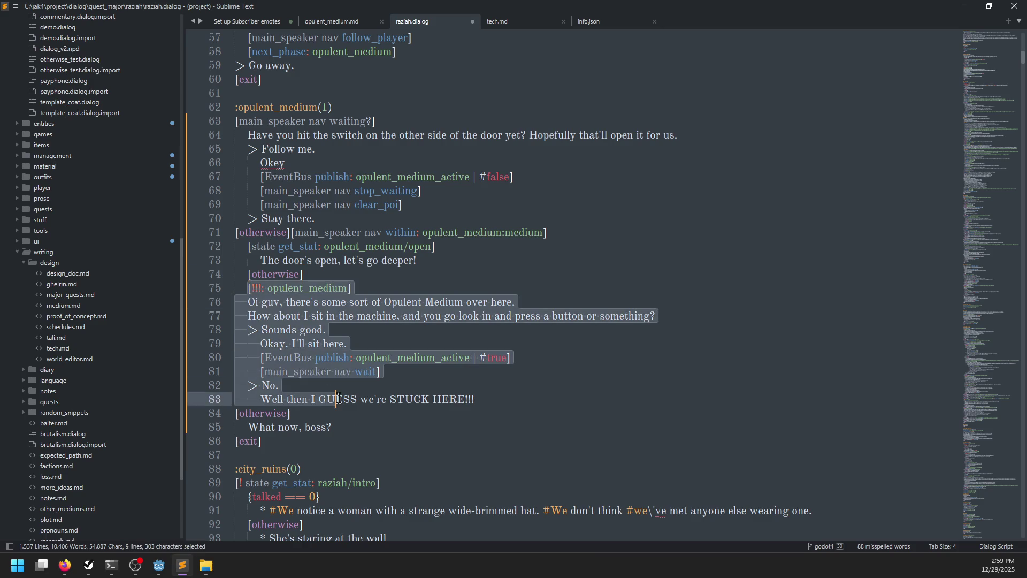
key(Tab)
click(398, 272)
key(ctrl+s)
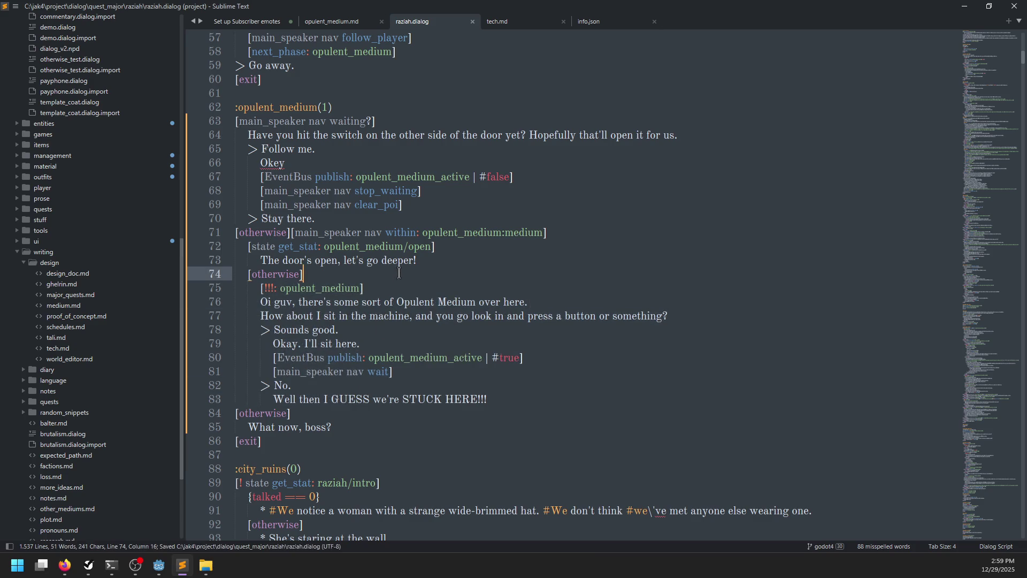
key(alt+Tab)
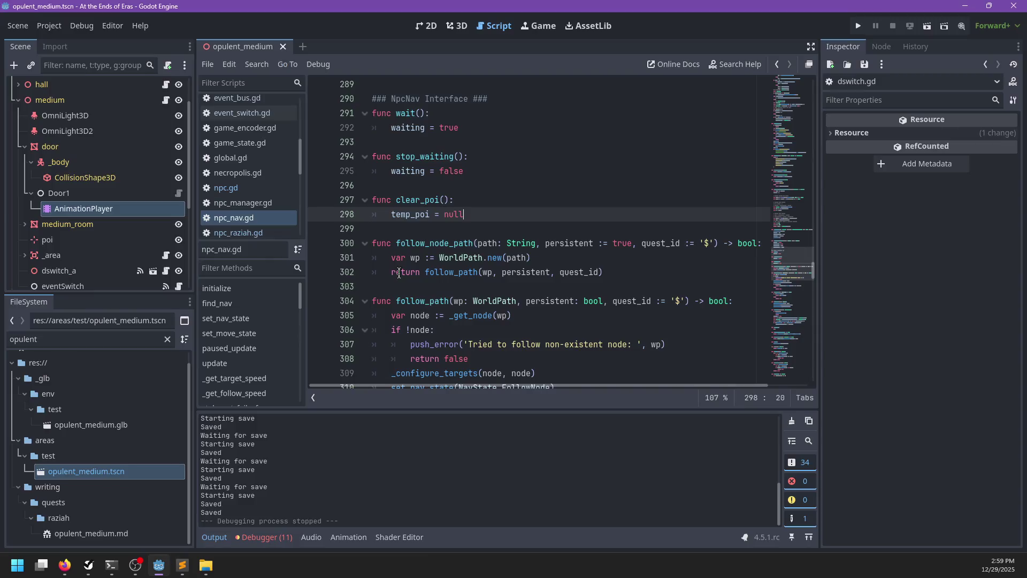
Switch from Sublime Text to Godot and run the project with F5.
key(alt+Tab)
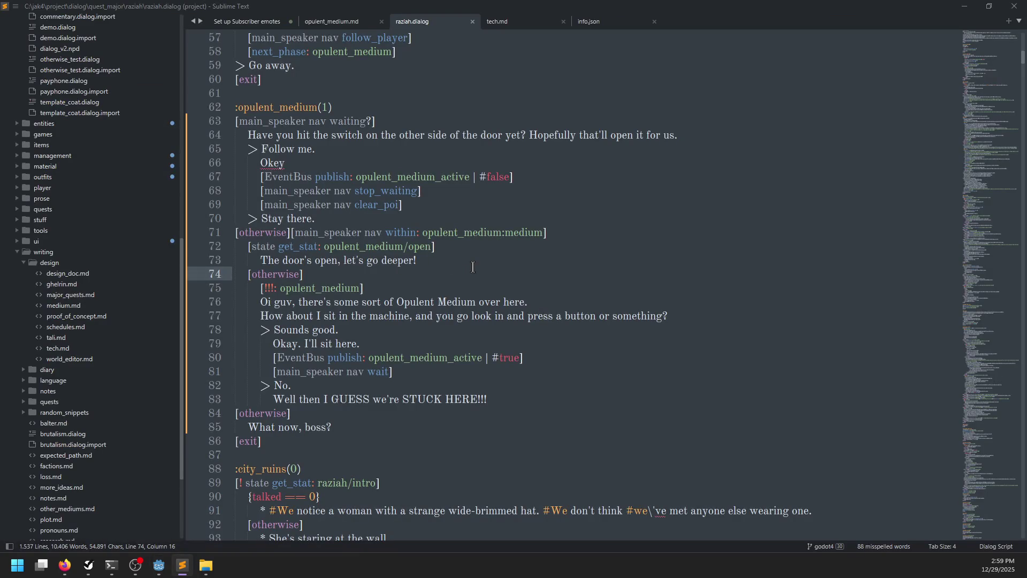
key(alt+Tab)
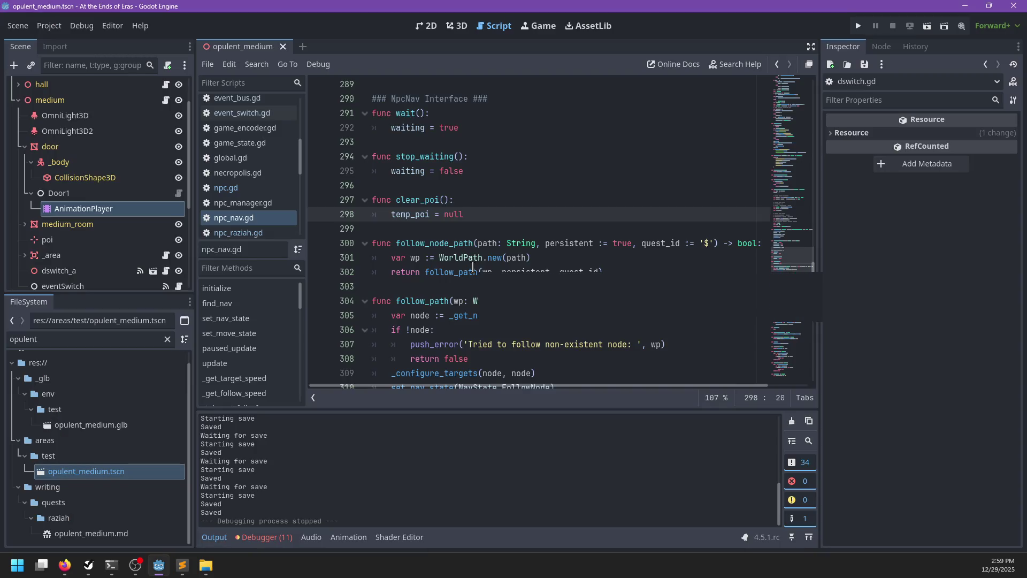
key(F5)
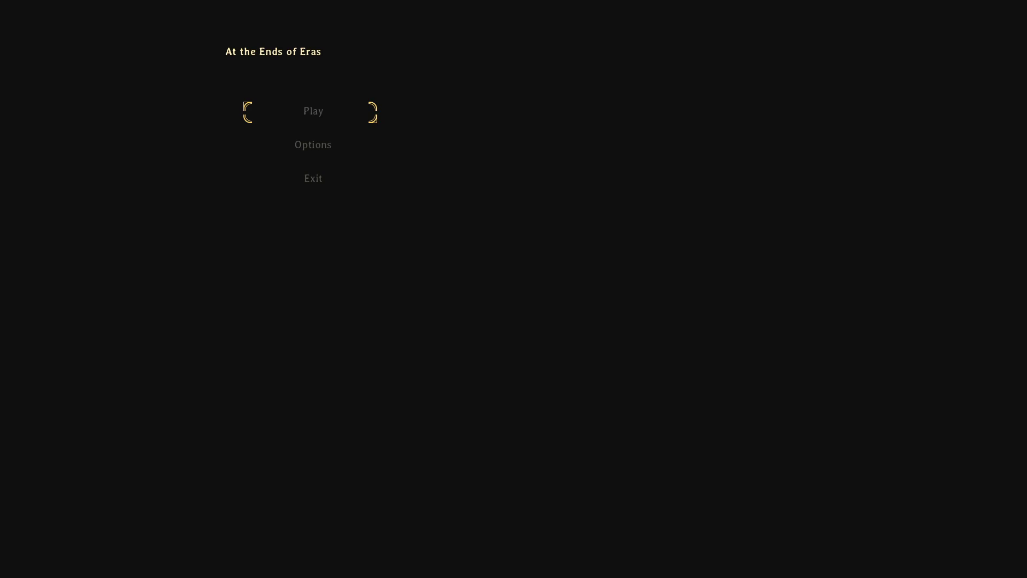
Start playing and run through the corridors past the lever into the companion's room.
key(Return)
key(w)
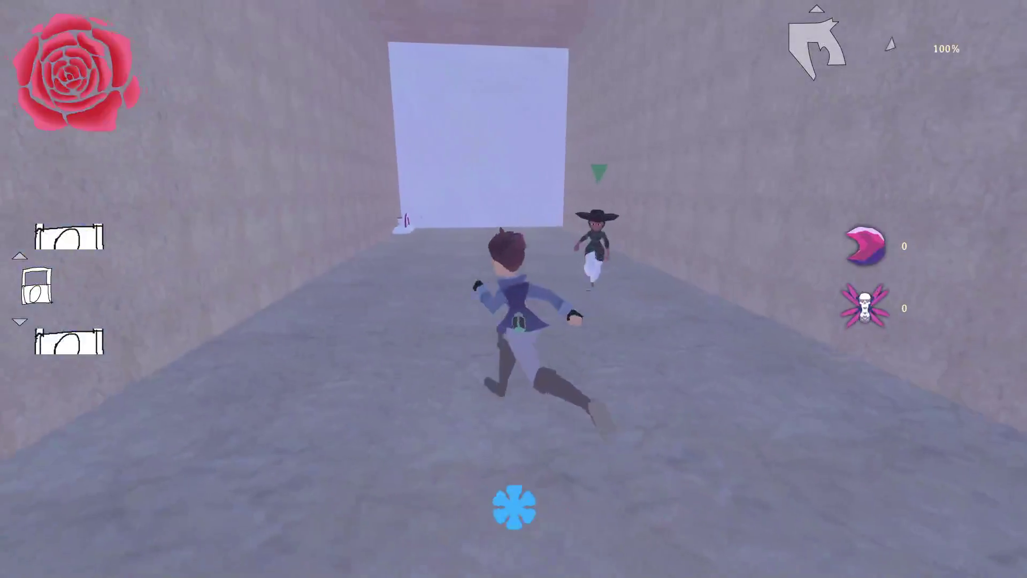
key(a)
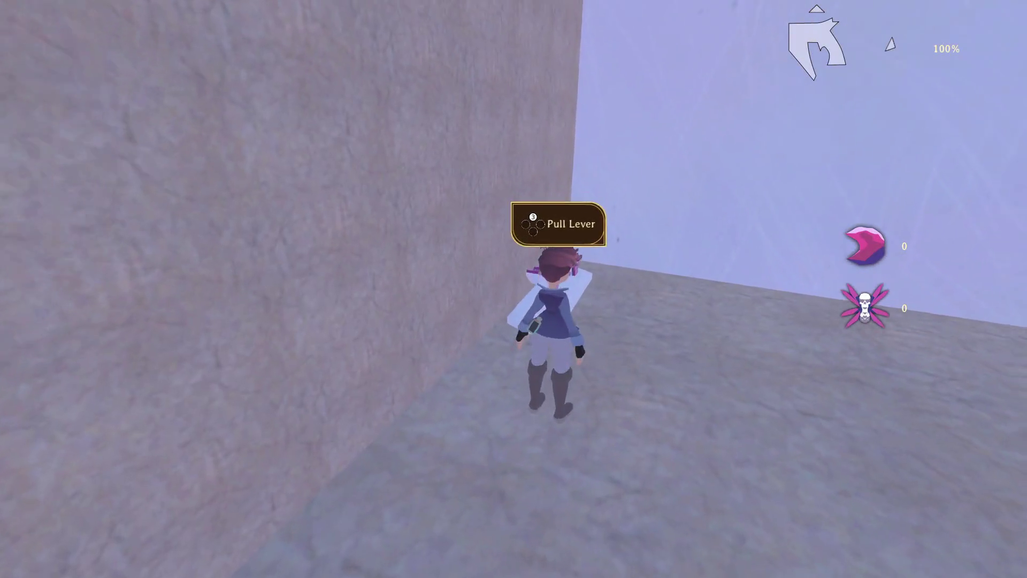
key(d)
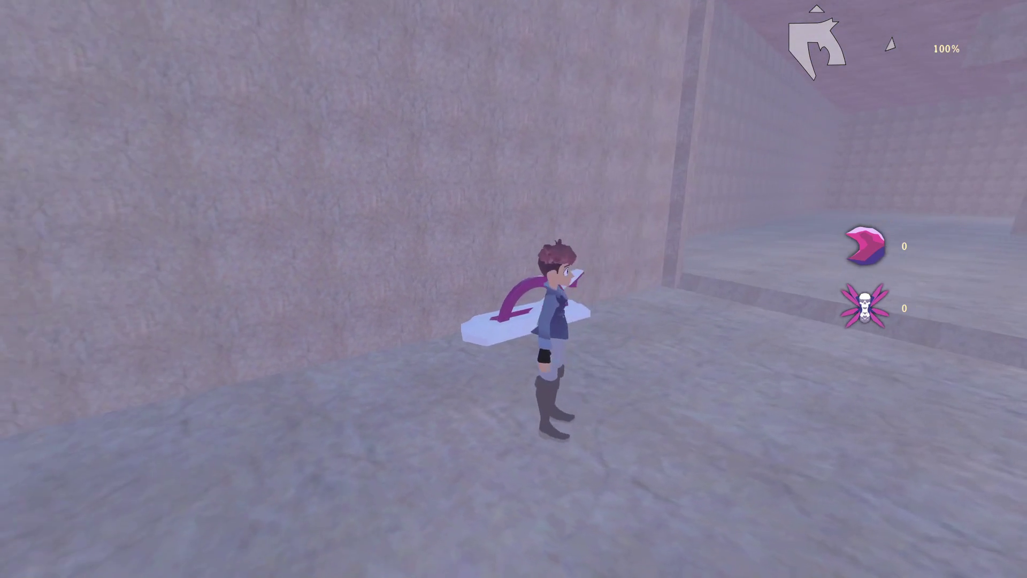
key(w)
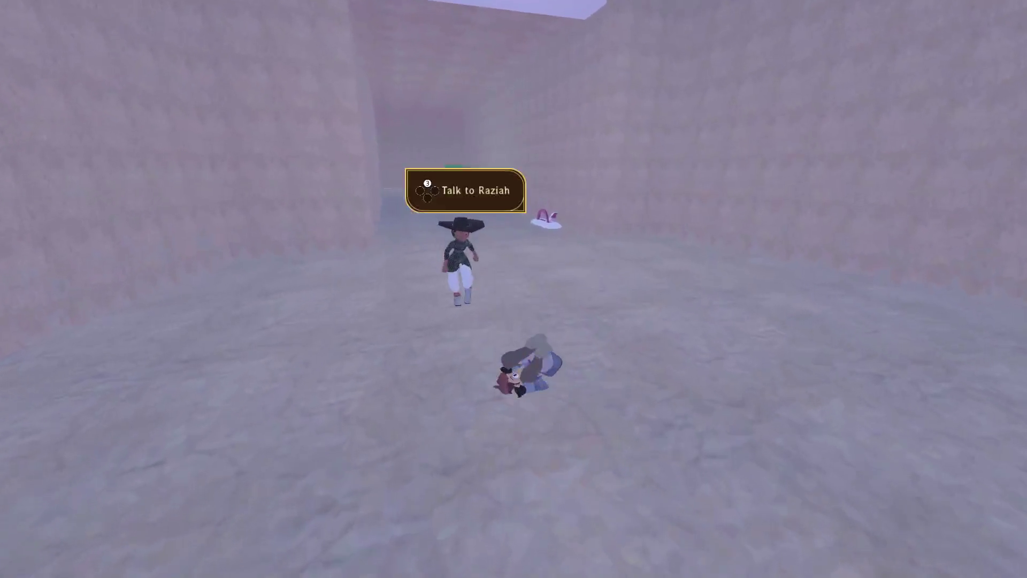
key(w)
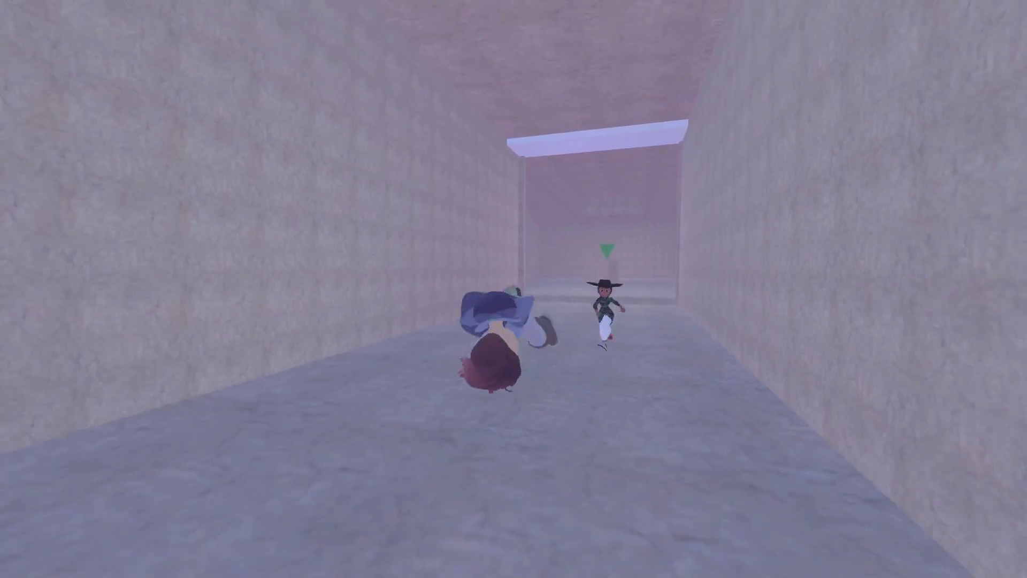
key(s)
key(w)
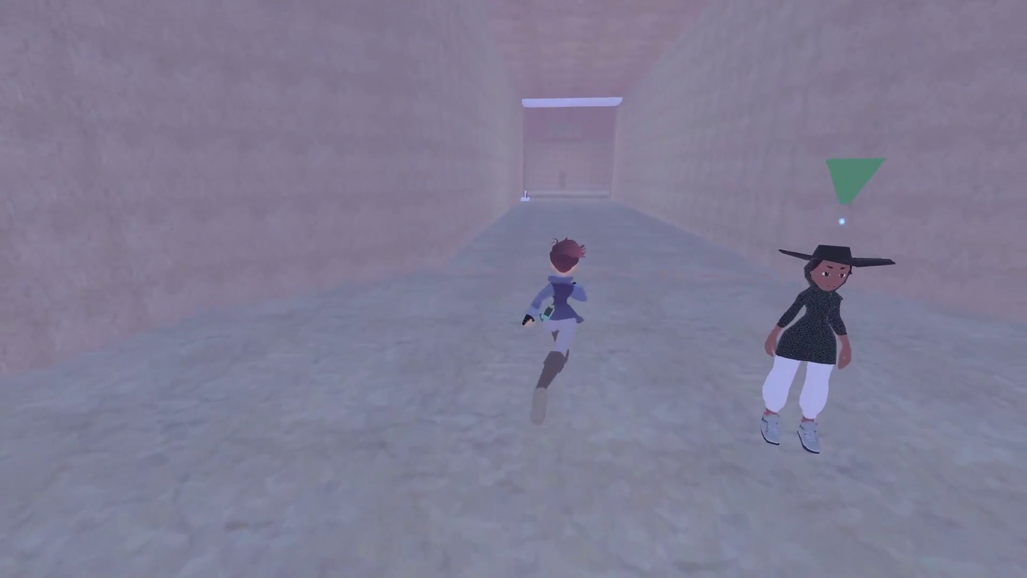
key(w)
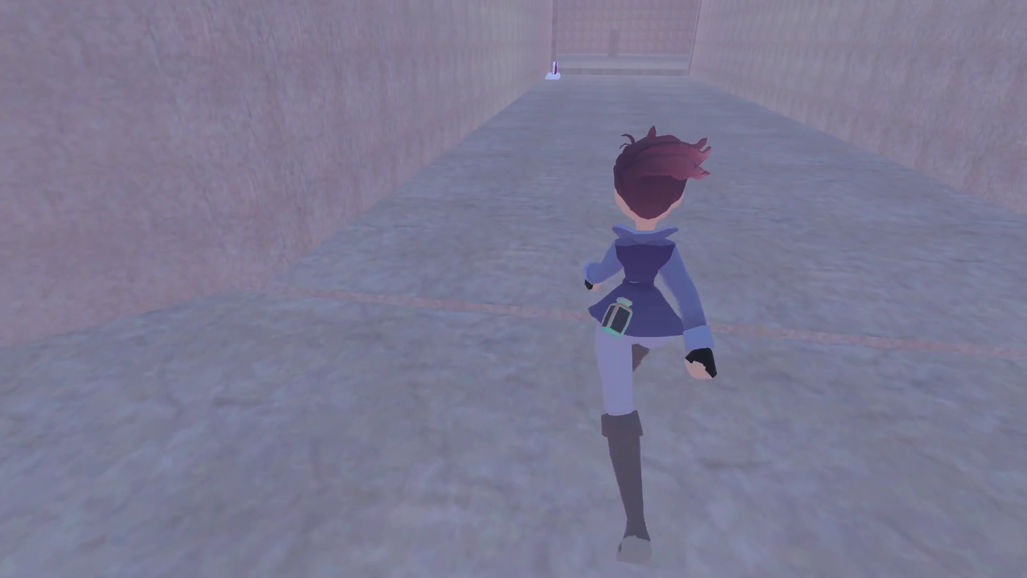
key(w)
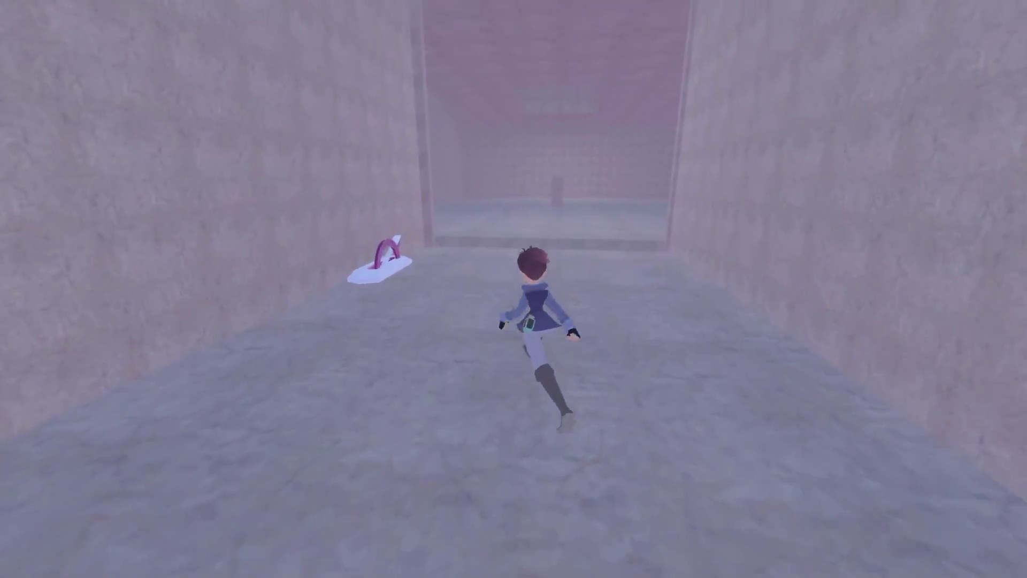
key(w)
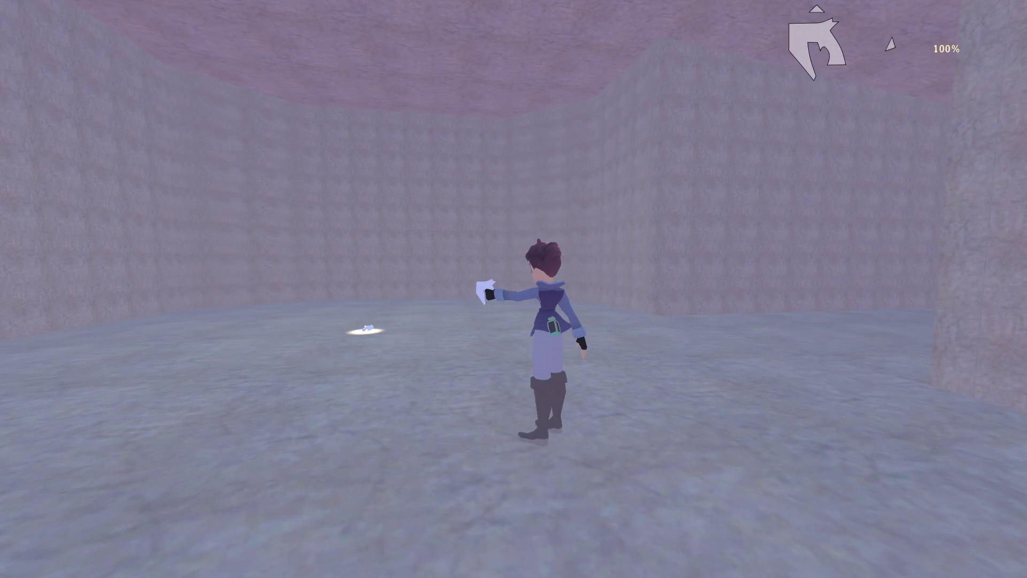
key(s)
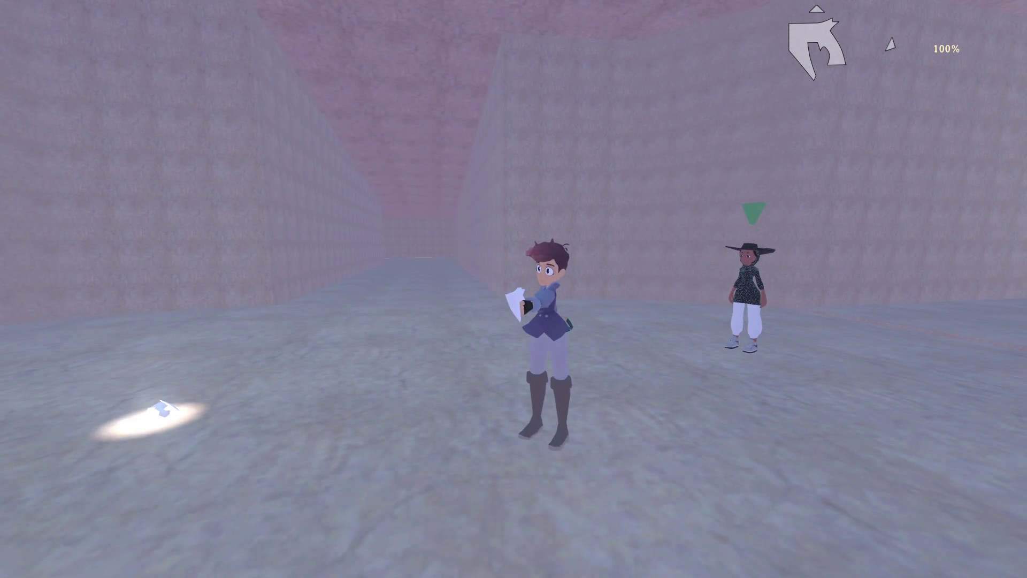
Pick up the Time Distorter from the floor, slow time with it, and pause.
scroll(513, 289, down, 1)
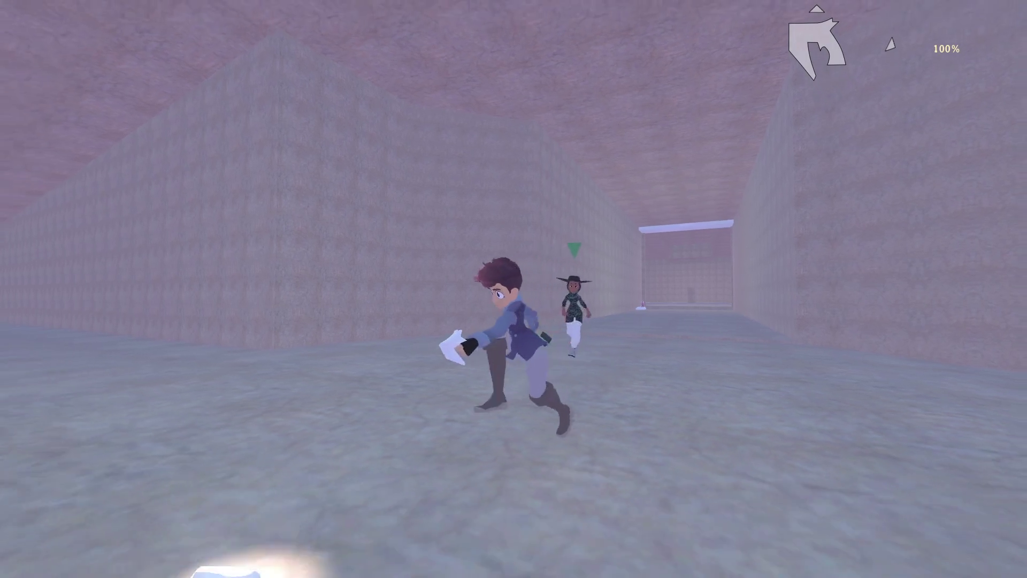
key(w)
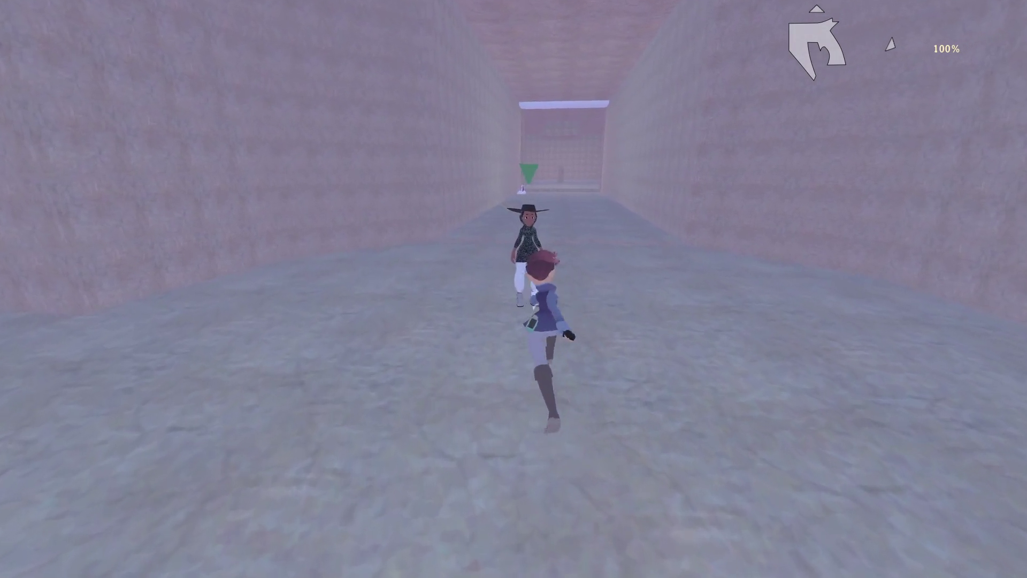
key(w)
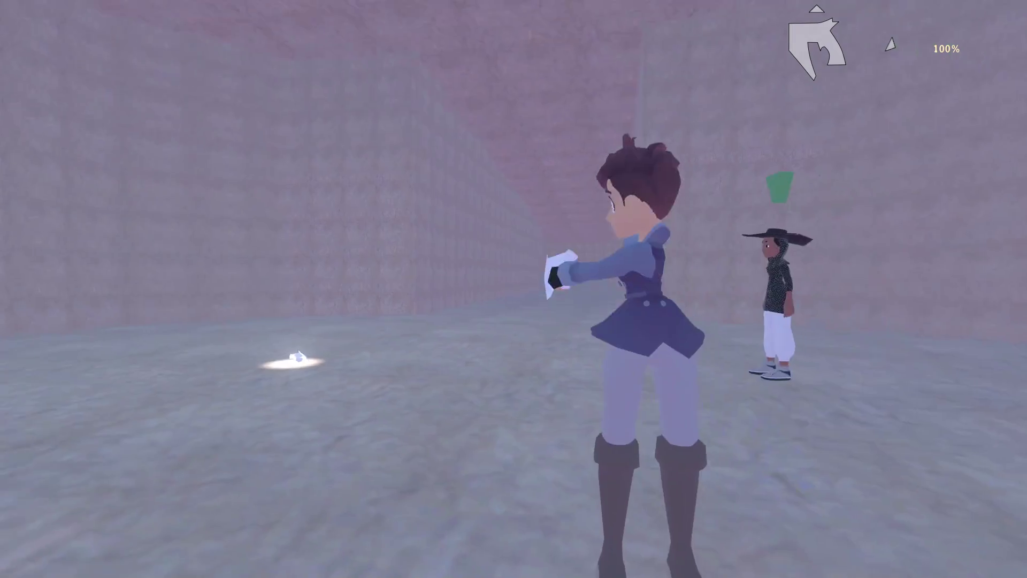
key(w)
key(w)
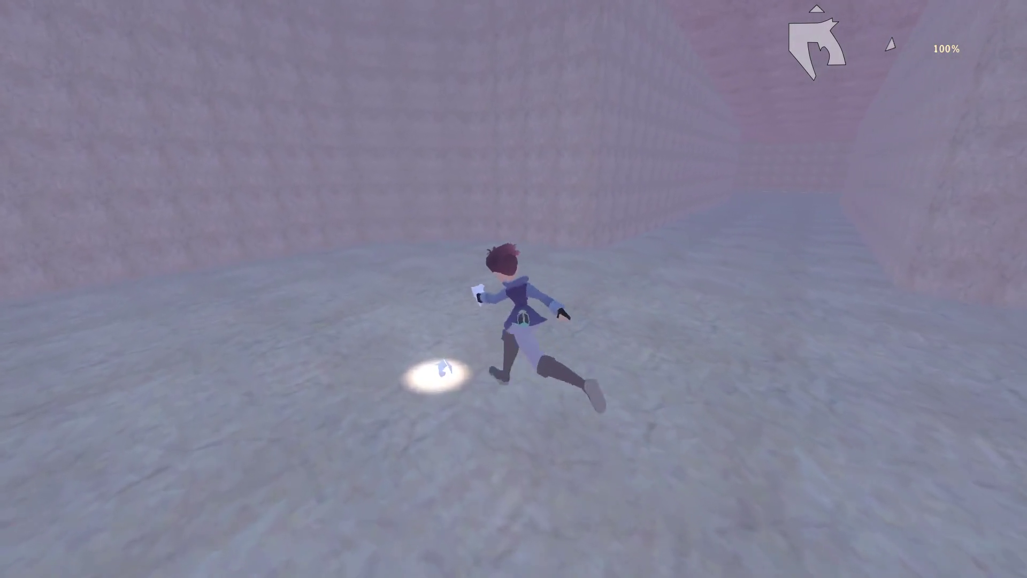
key(w)
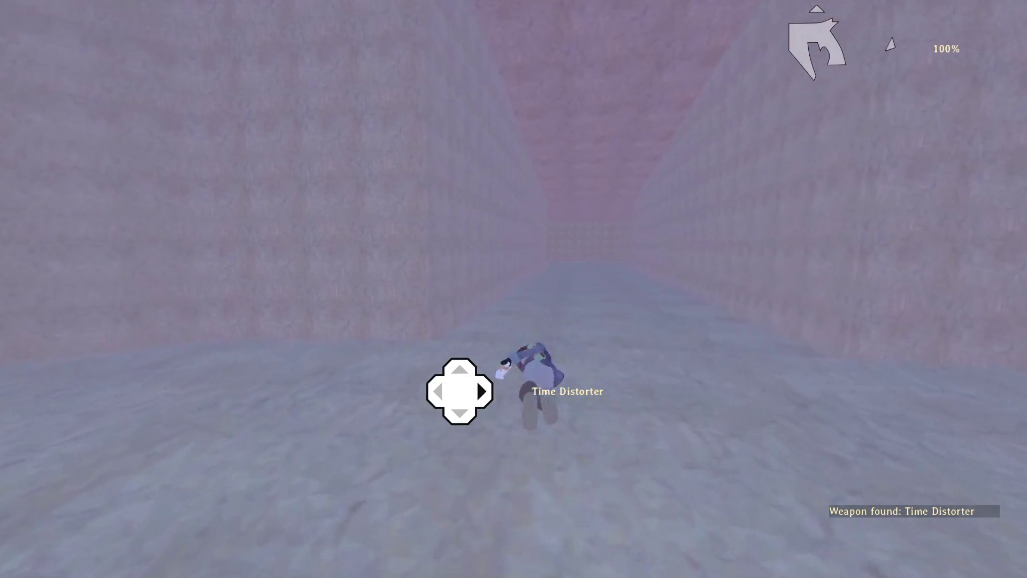
key(e)
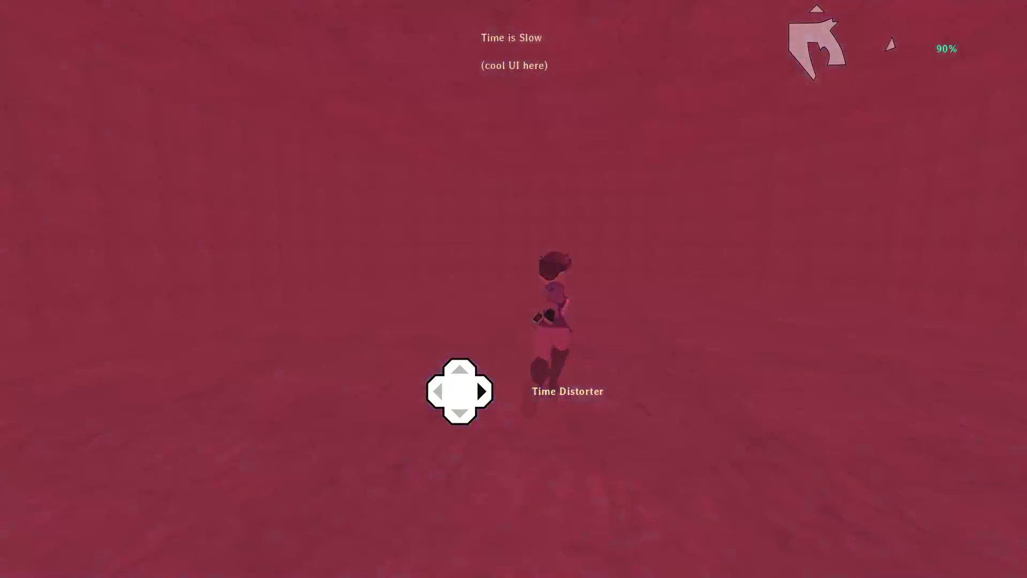
key(w)
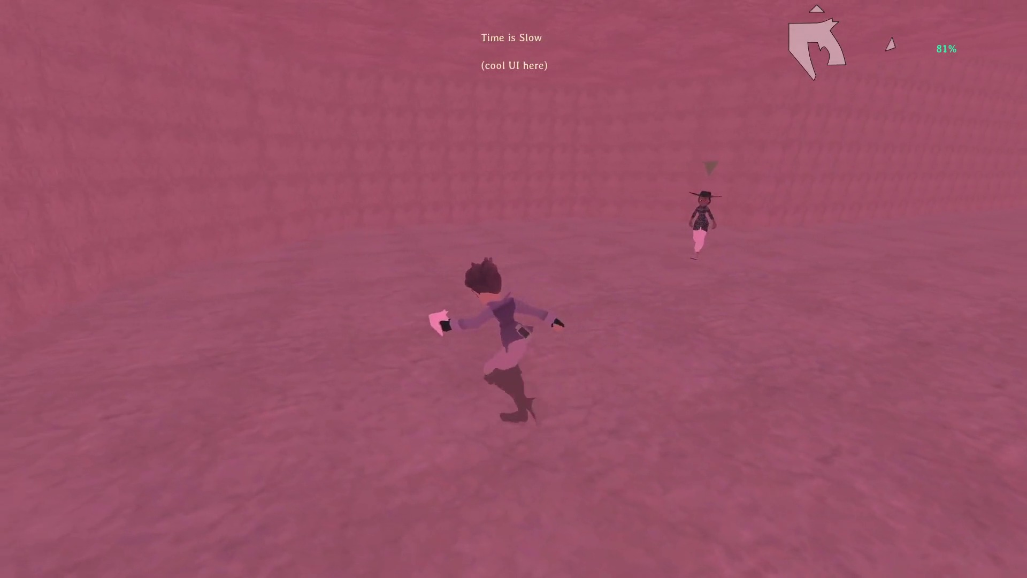
key(Escape)
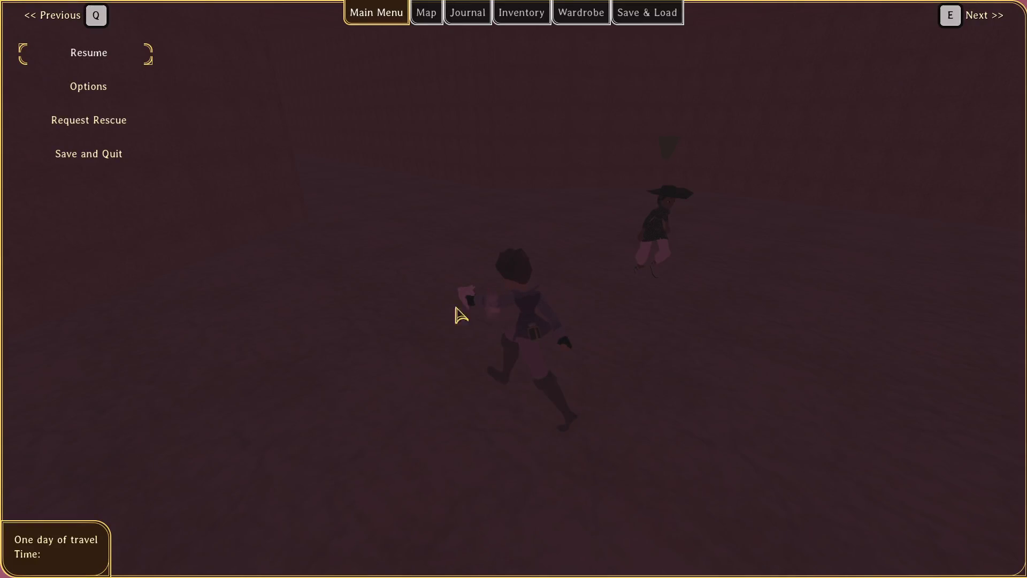
Mark 'Teleport if NPC is too far' and 'NPCs triggering things for us' as completed.
key(alt+Tab)
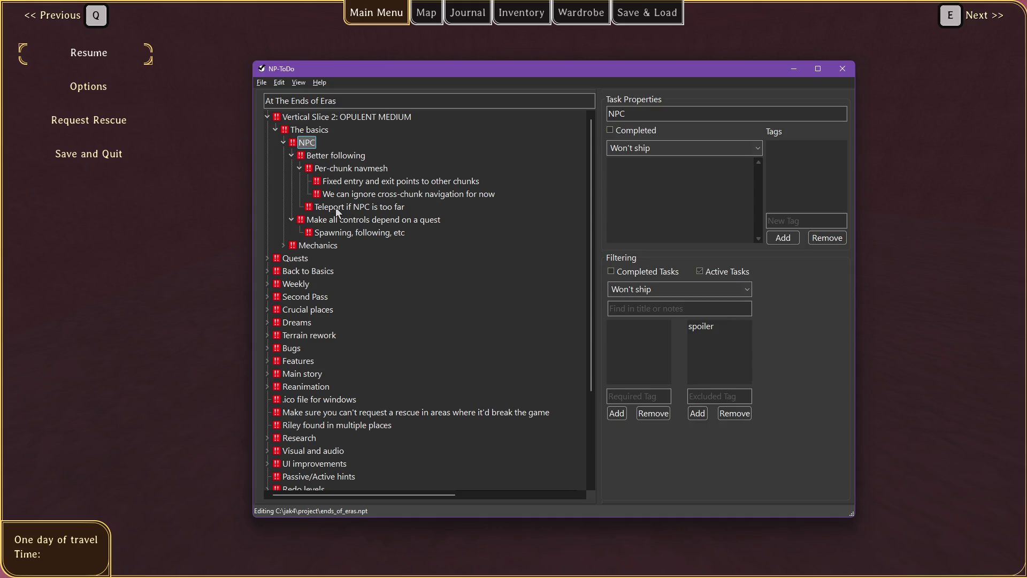
right_click(332, 171)
mouse_move(369, 188)
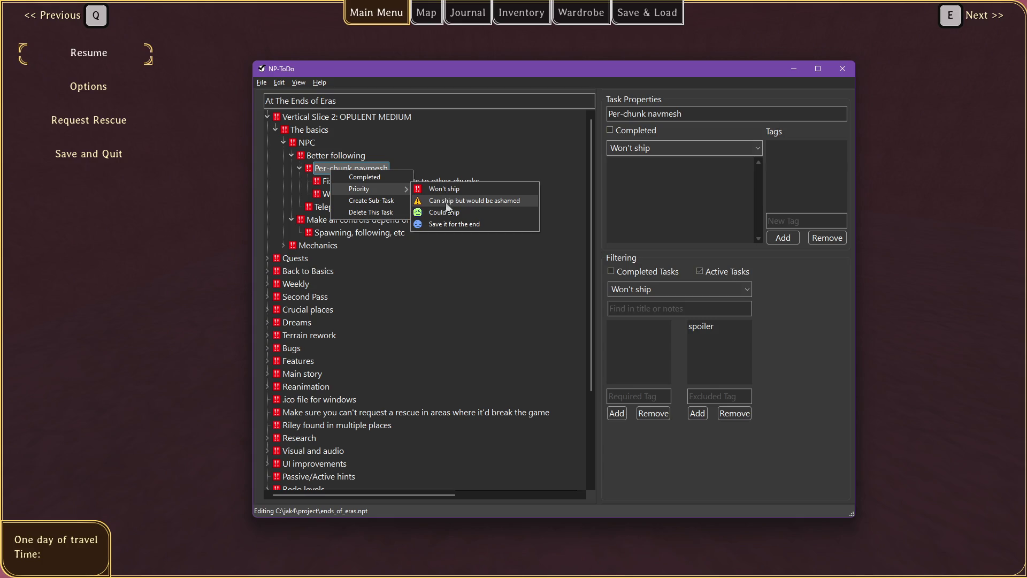
click(323, 215)
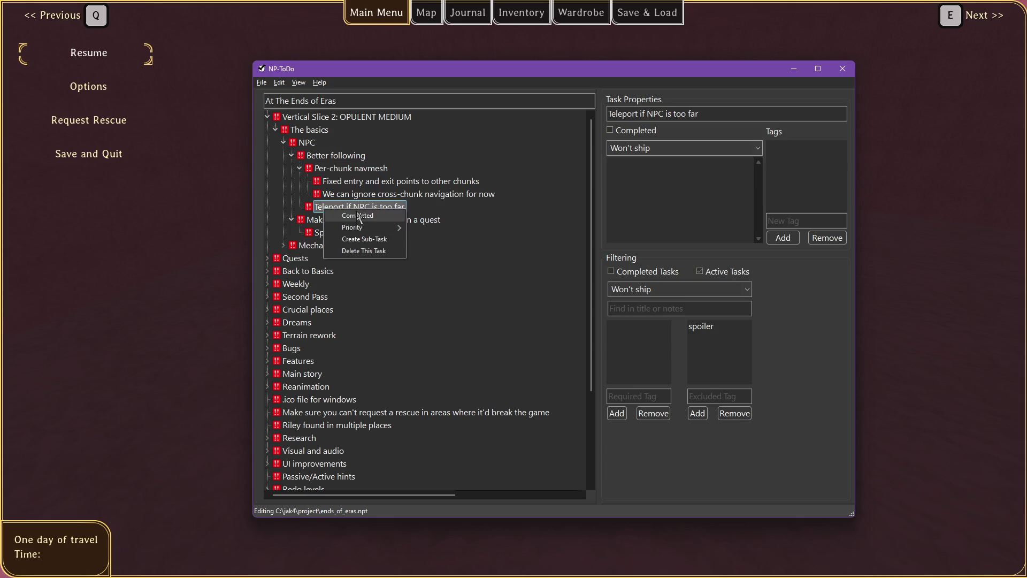
click(359, 215)
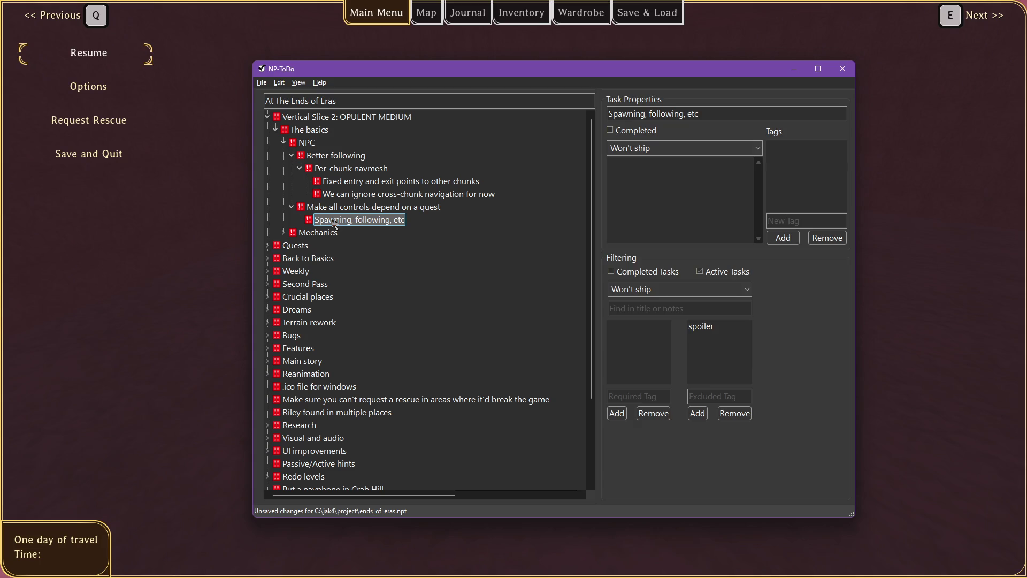
click(292, 155)
click(283, 194)
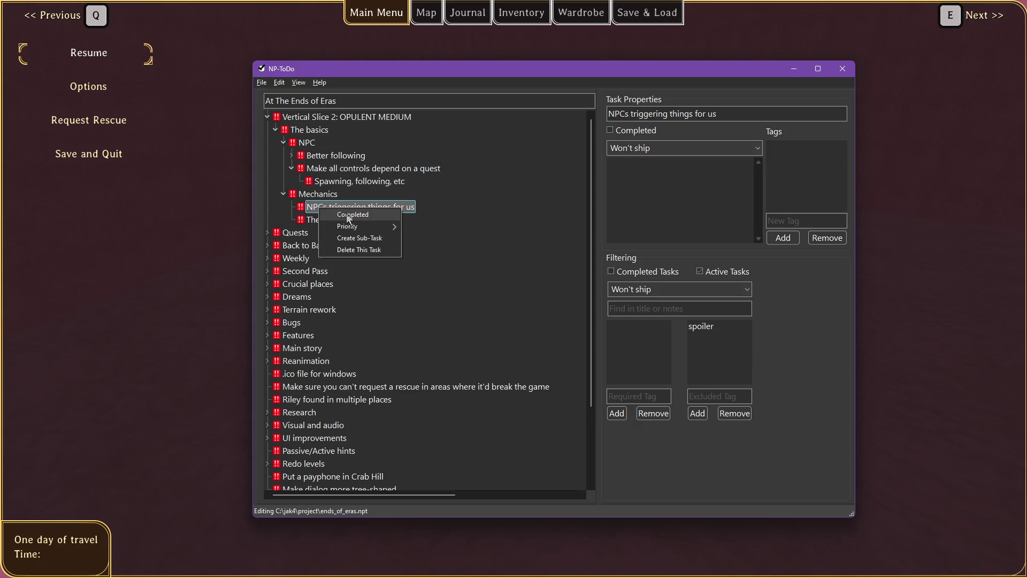
click(349, 216)
Add 'Play an animation on doing an action' and 'Custom dialog' subtasks, then resume the game.
click(327, 211)
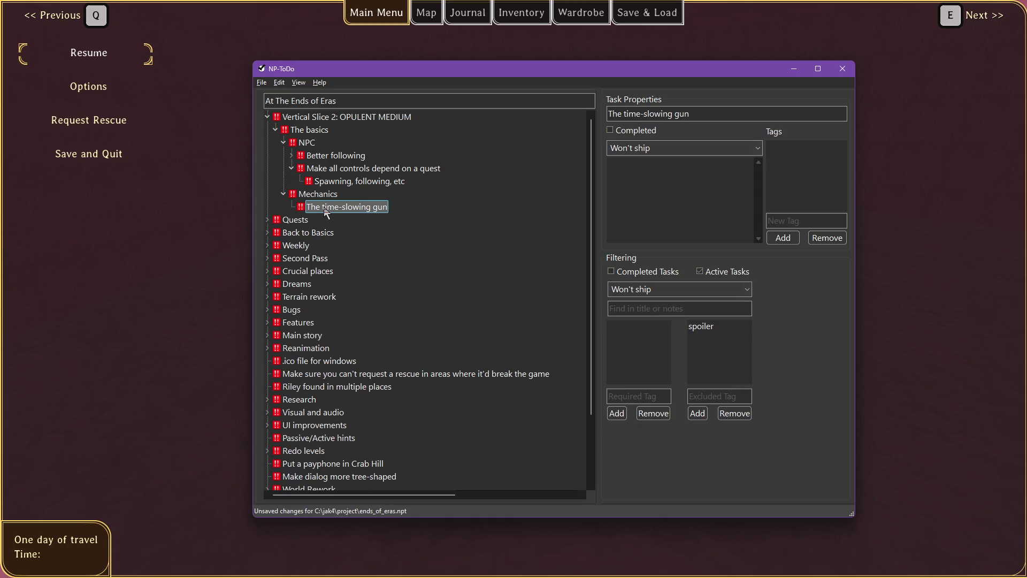
key(Insert)
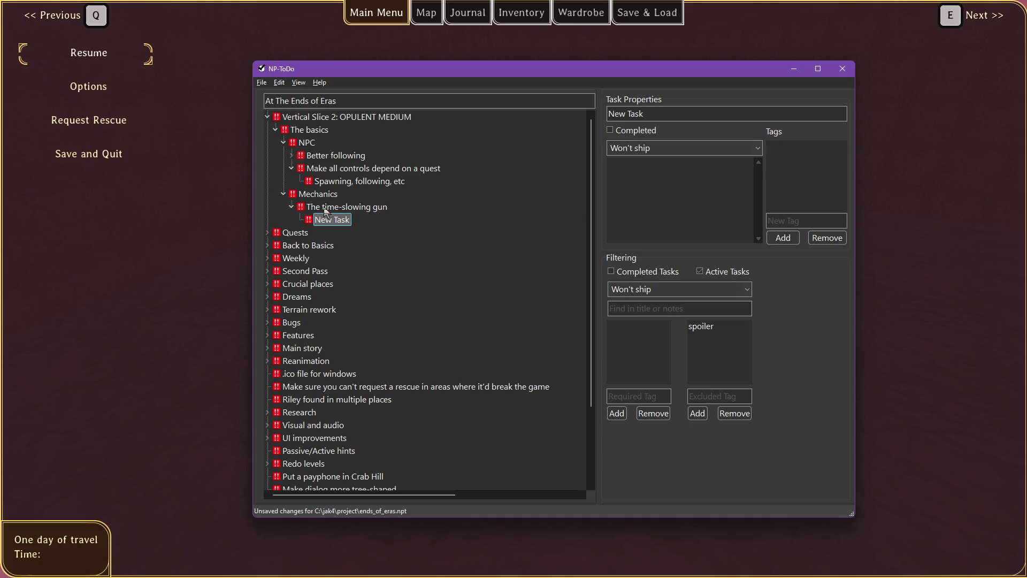
key(Escape)
key(ctrl+z)
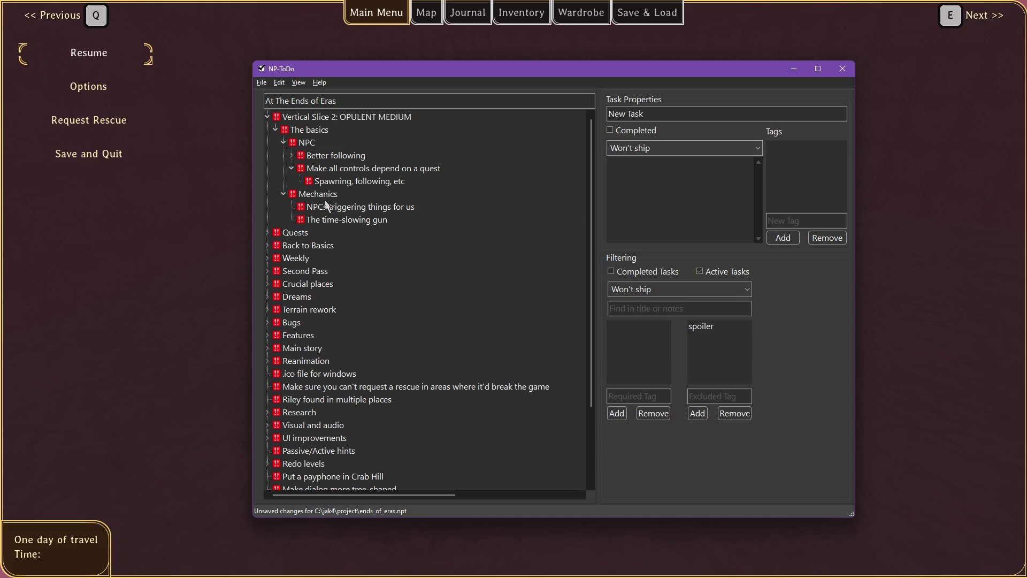
key(Insert)
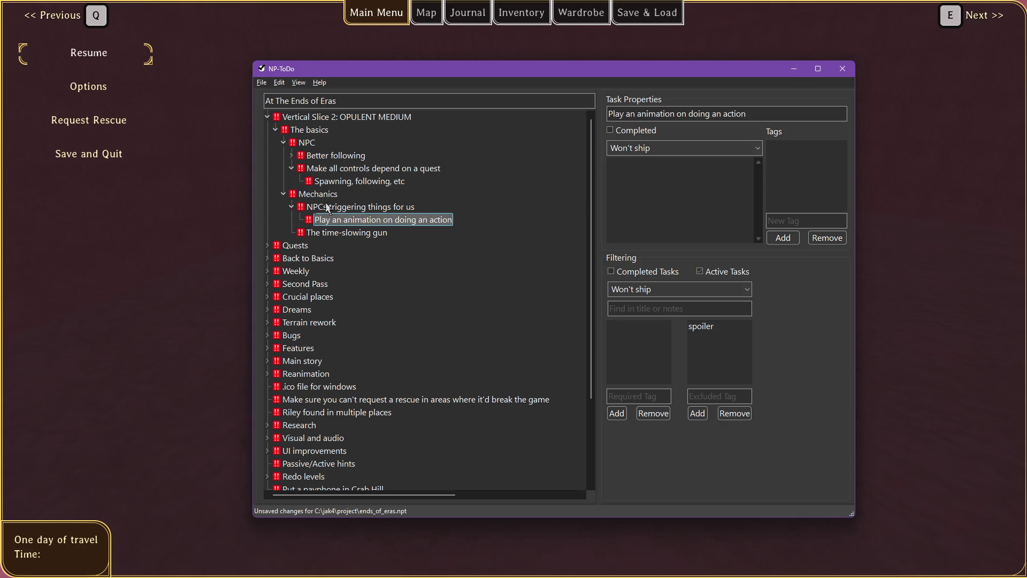
key(Down)
key(Insert)
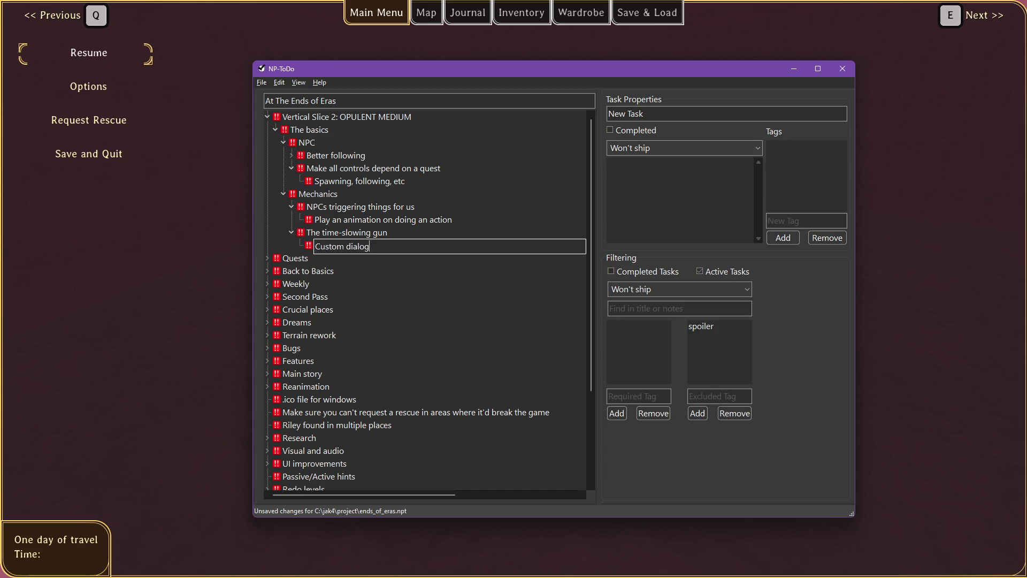
key(ctrl+s)
key(alt+Tab)
key(Escape)
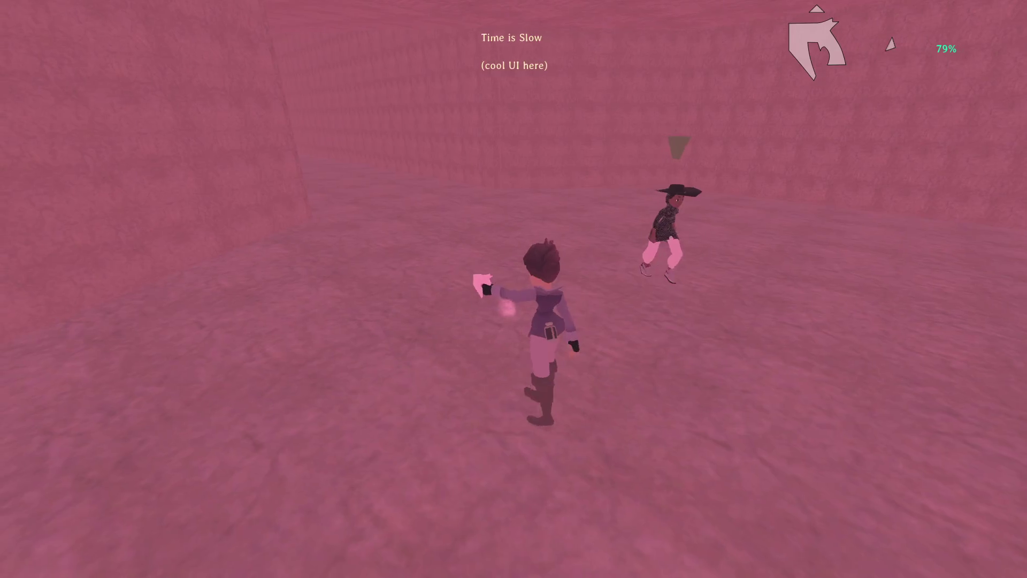
Run back and forth around the hatted NPC Raziah in slowed time, then pause to show the task list.
key(w)
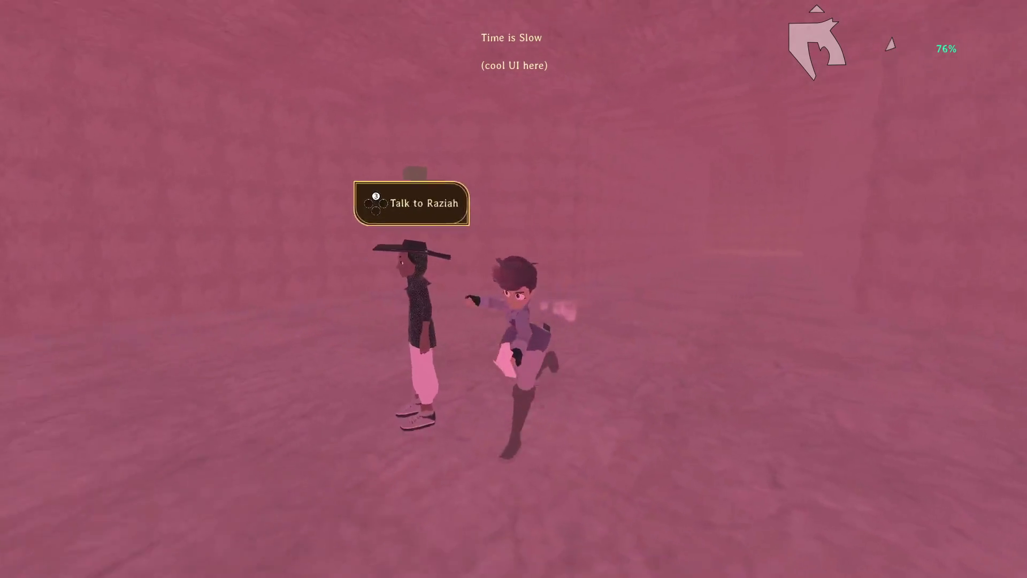
key(w)
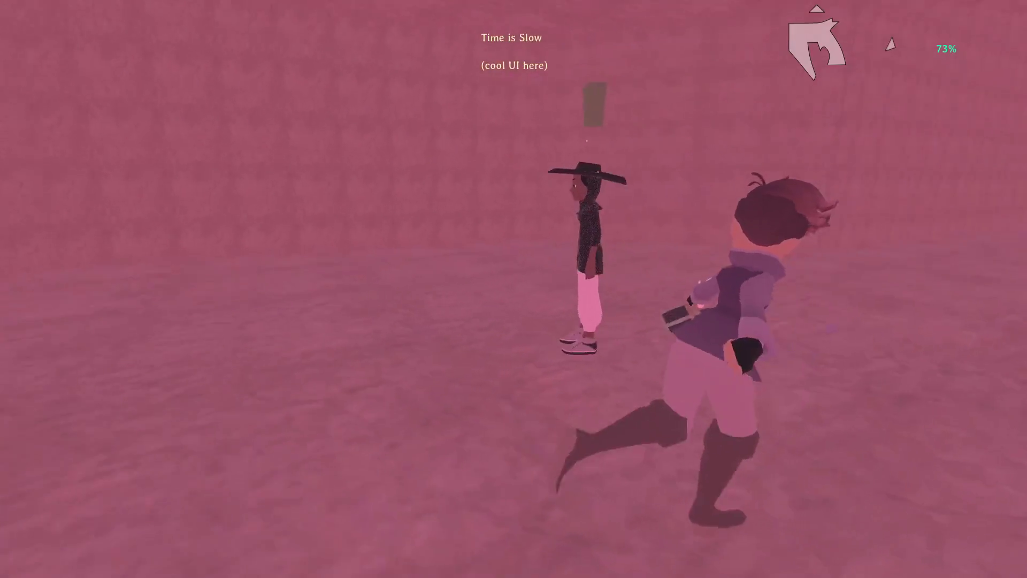
key(w)
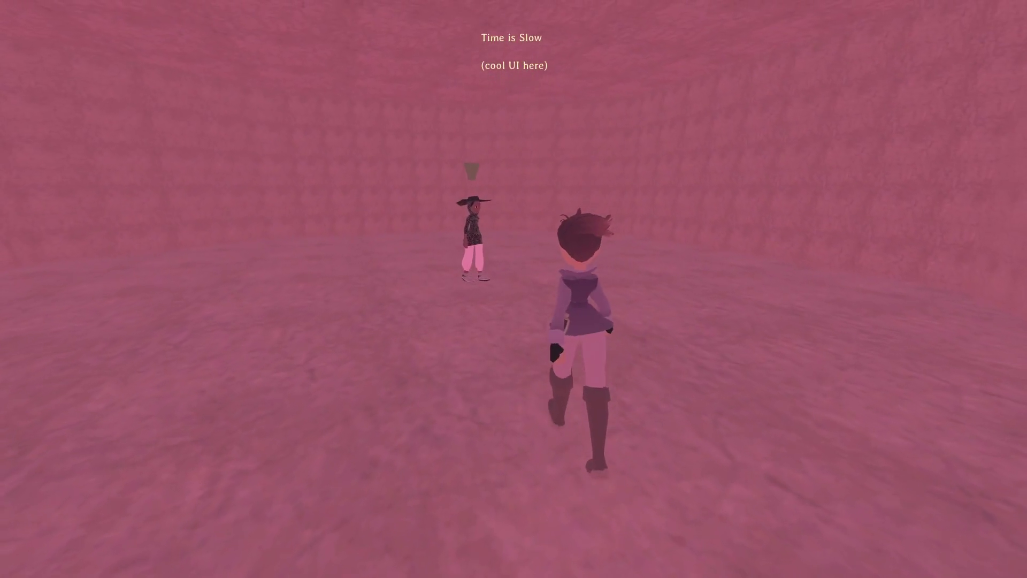
key(s)
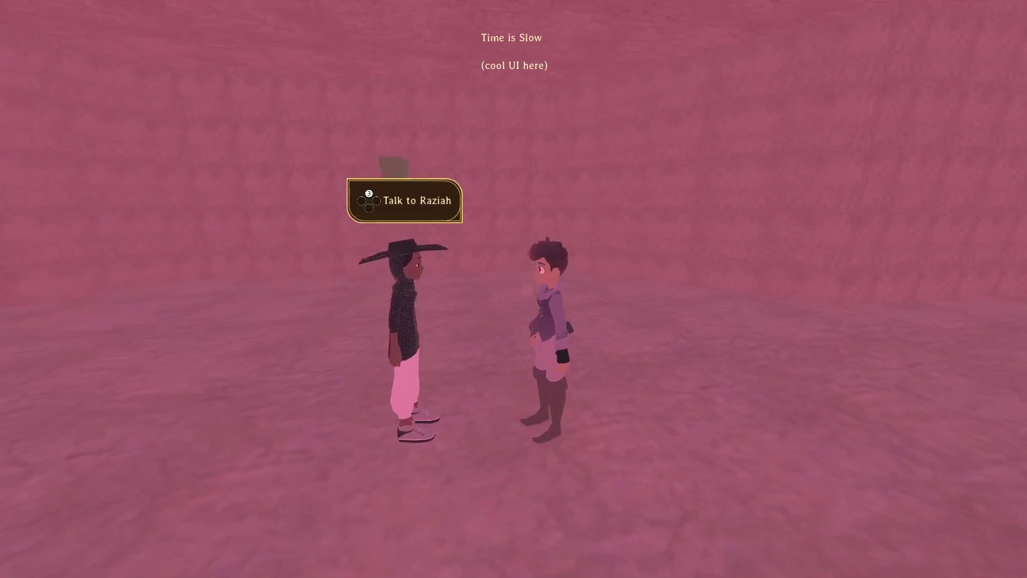
key(s)
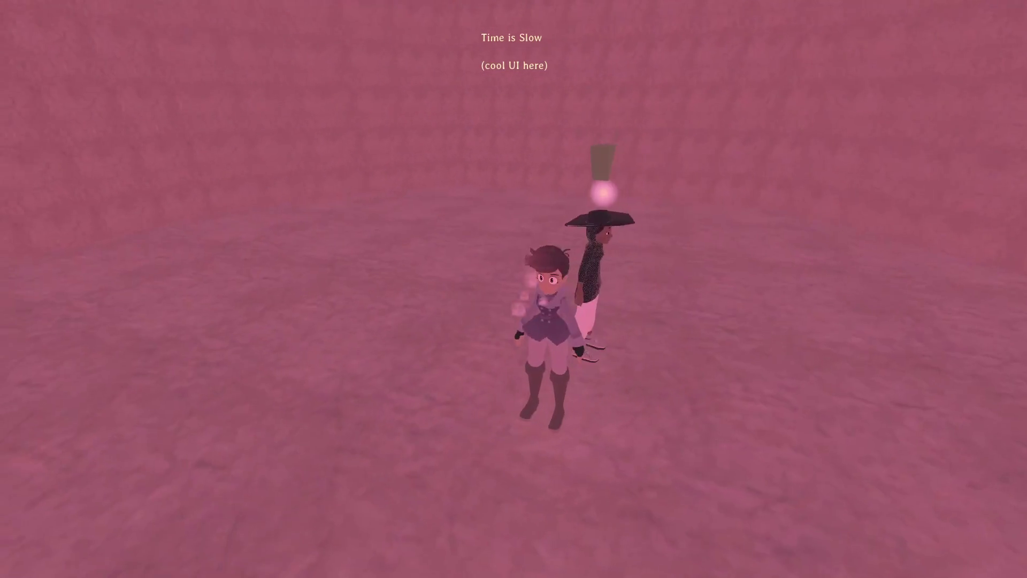
key(w)
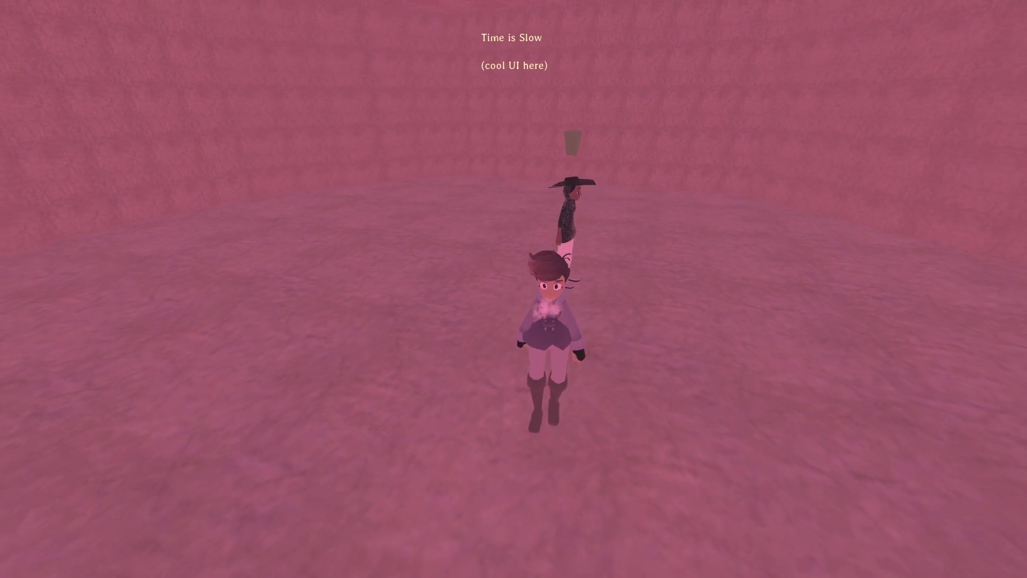
key(w)
key(a)
key(s)
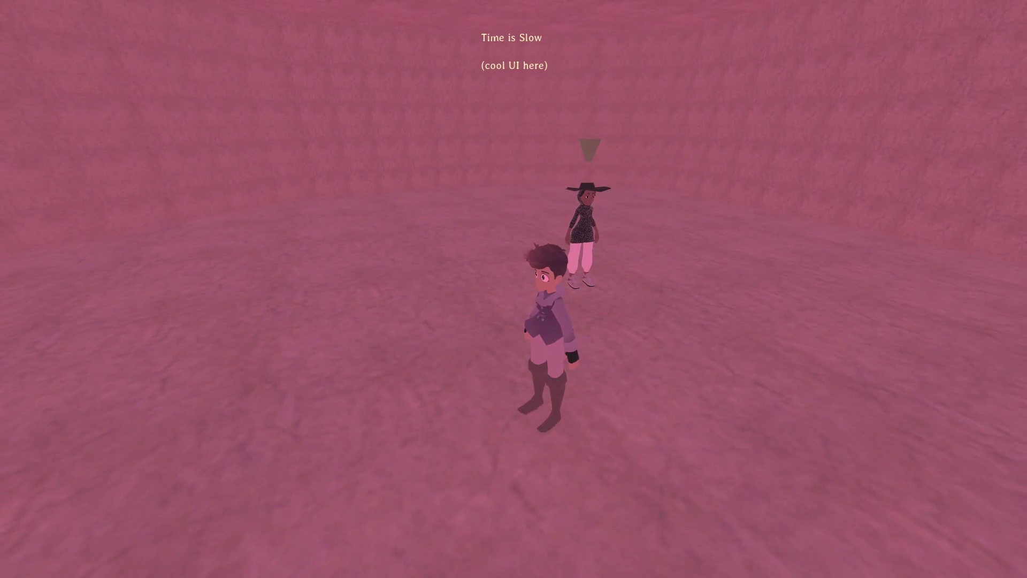
key(Escape)
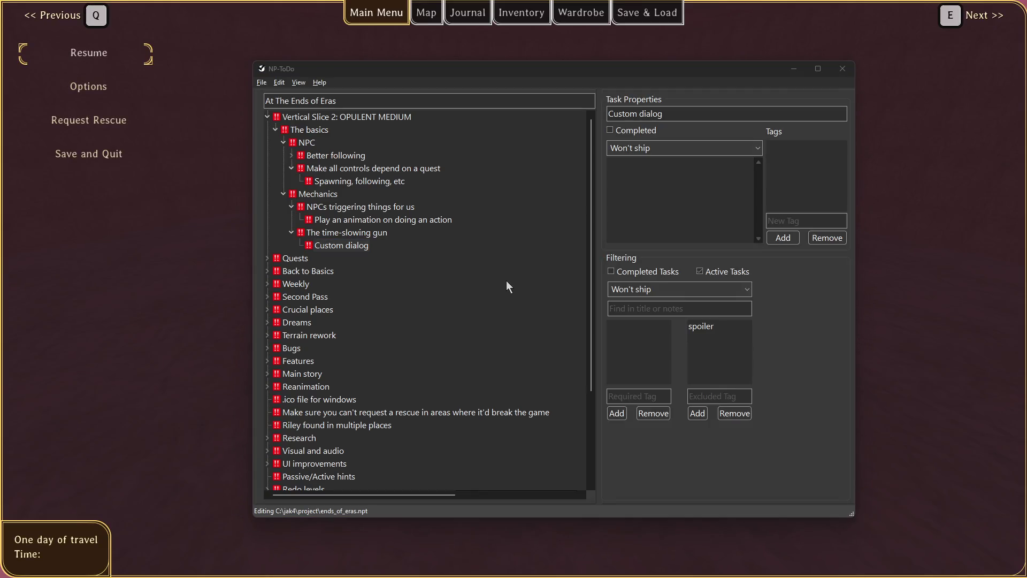
Give whisp.material Min Distance 3.0 and Max Distance 10.0, save, and return to the paused game.
key(alt+Tab)
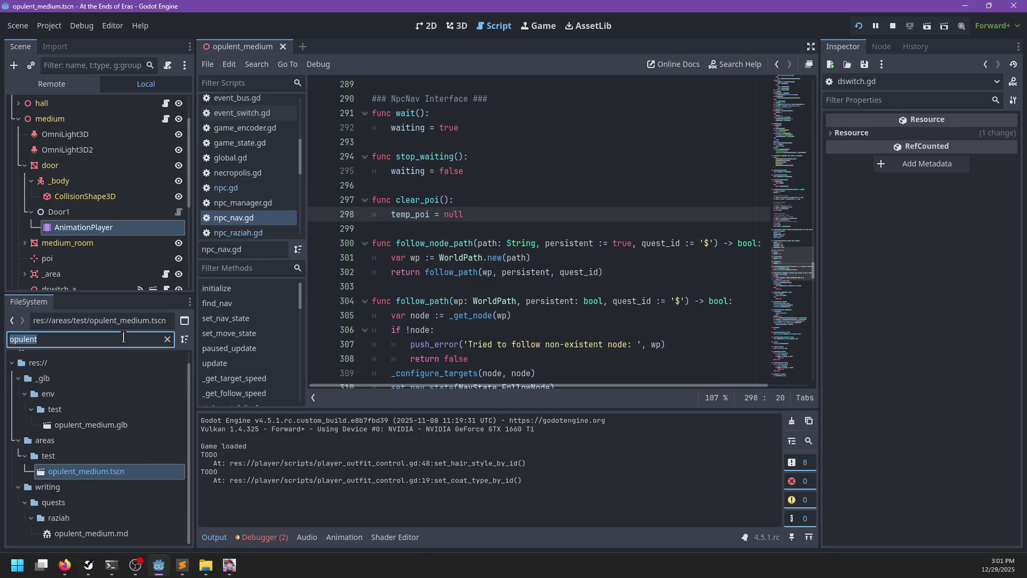
text(whisp)
click(103, 499)
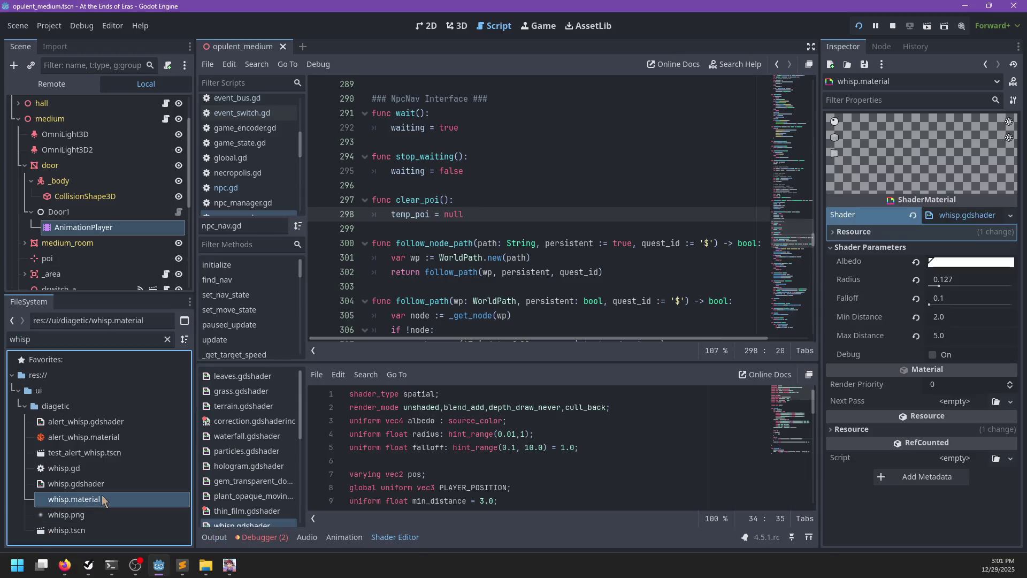
click(955, 320)
text(3)
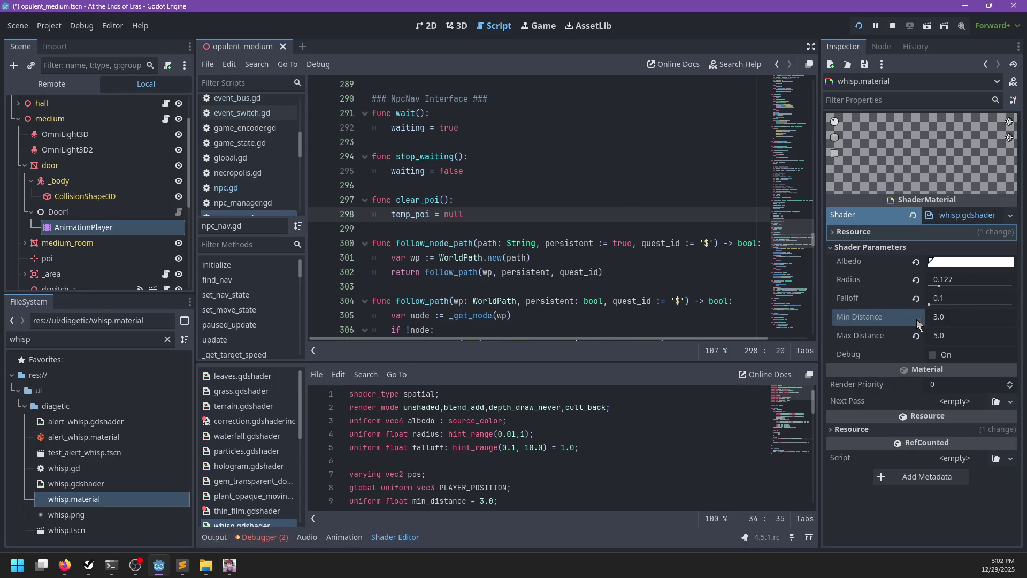
key(ctrl+s)
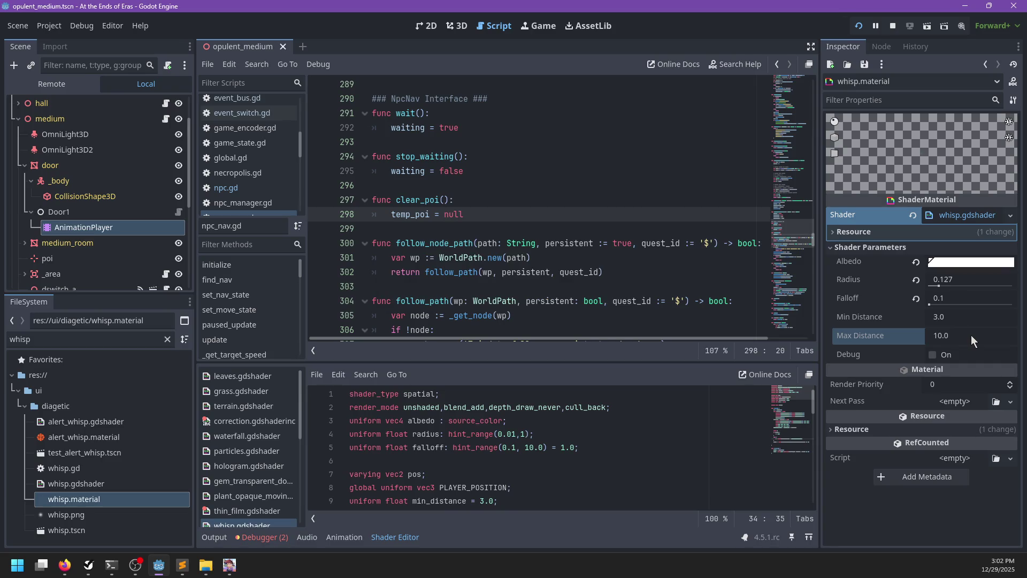
key(alt+Tab)
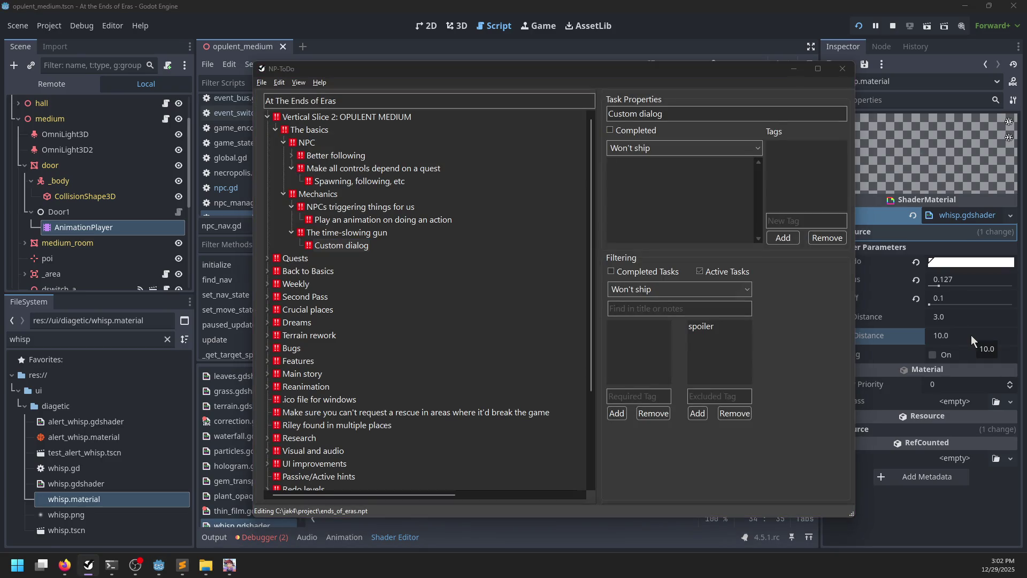
key(Escape)
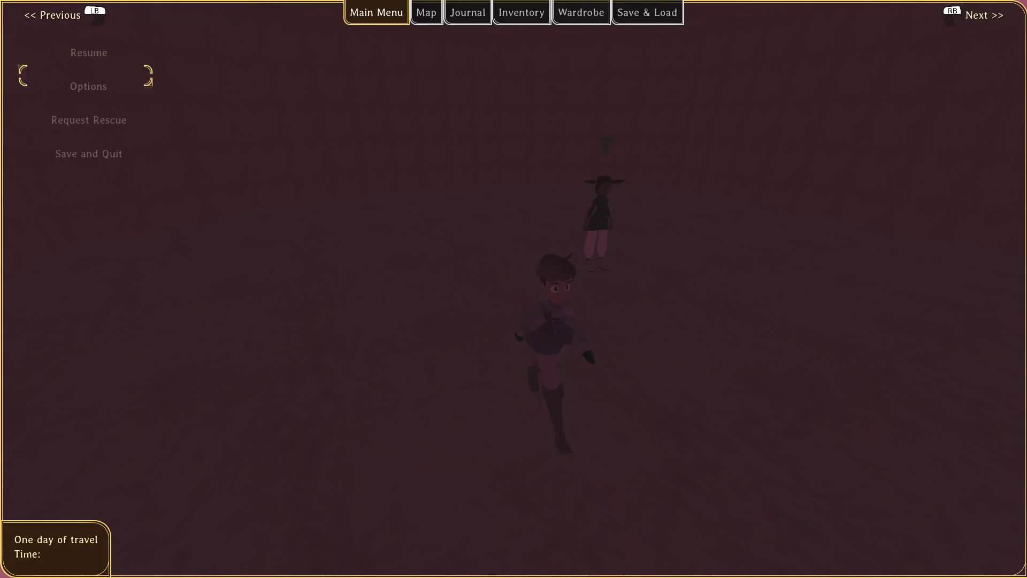
Save and quit the game, exit the demo picker, then relaunch with F5 and start playing.
key(Return)
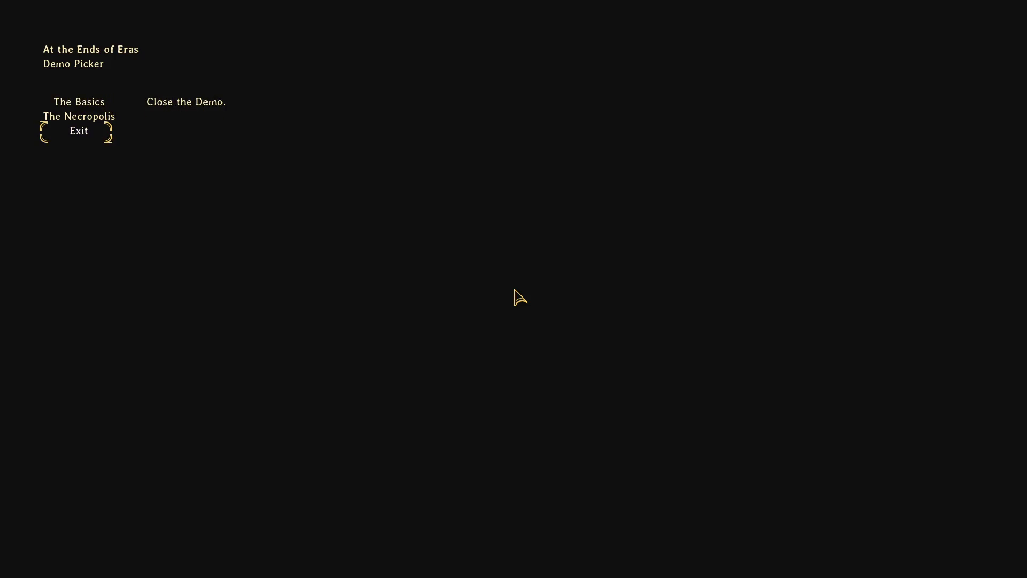
key(Return)
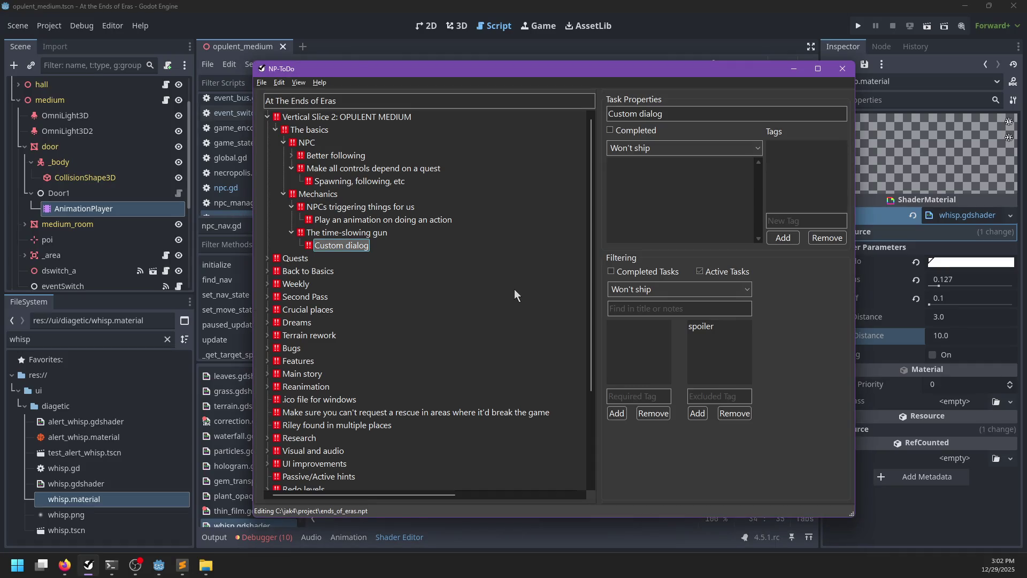
key(F5)
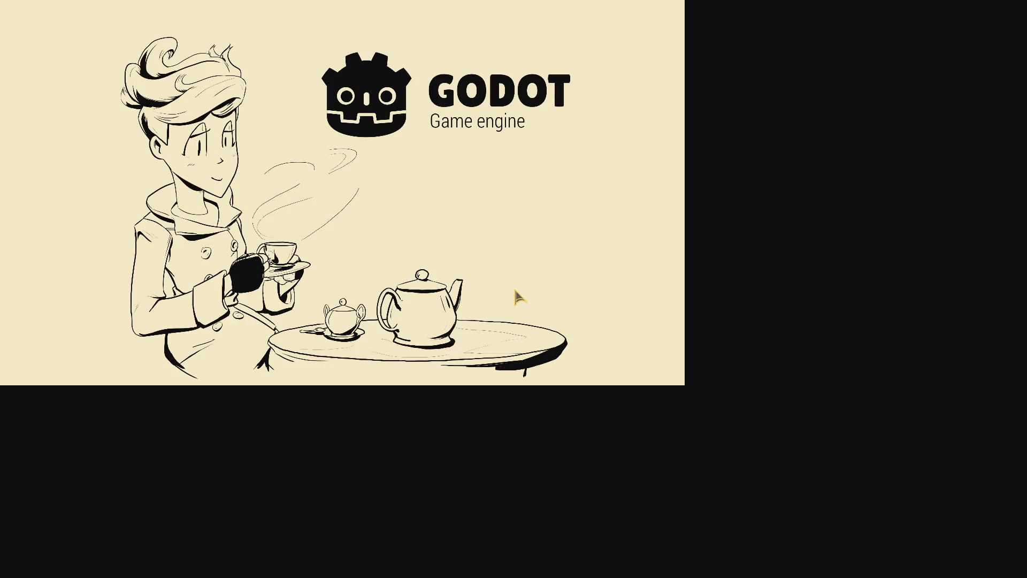
key(Return)
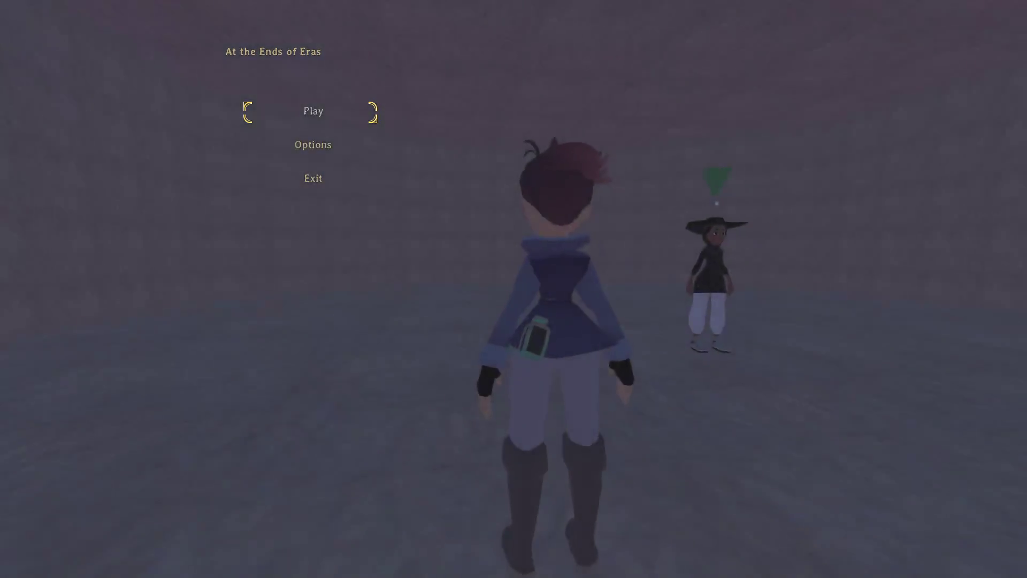
Run through the wider room and corridor, past the NPC toward the white doorway.
key(s)
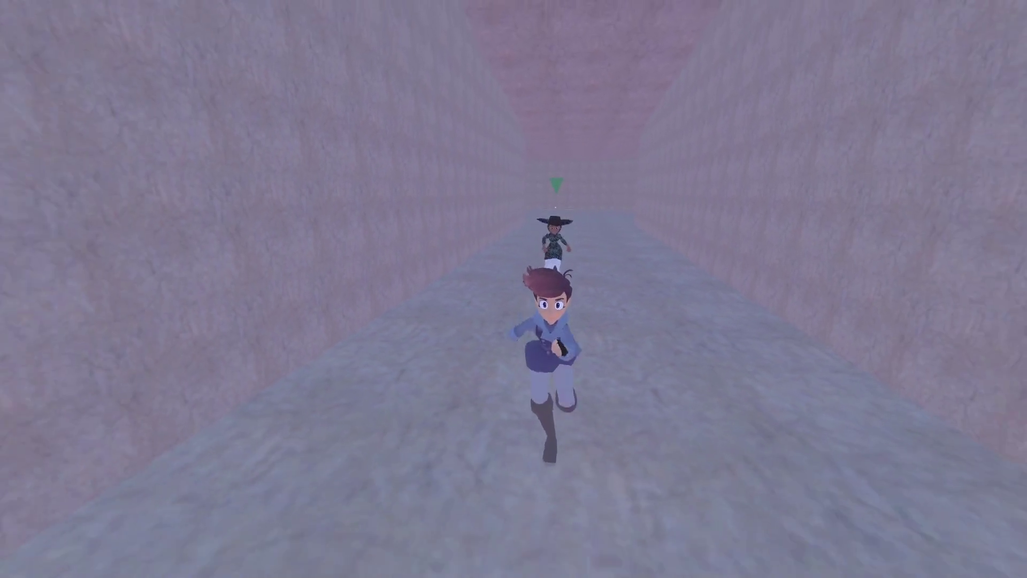
key(d)
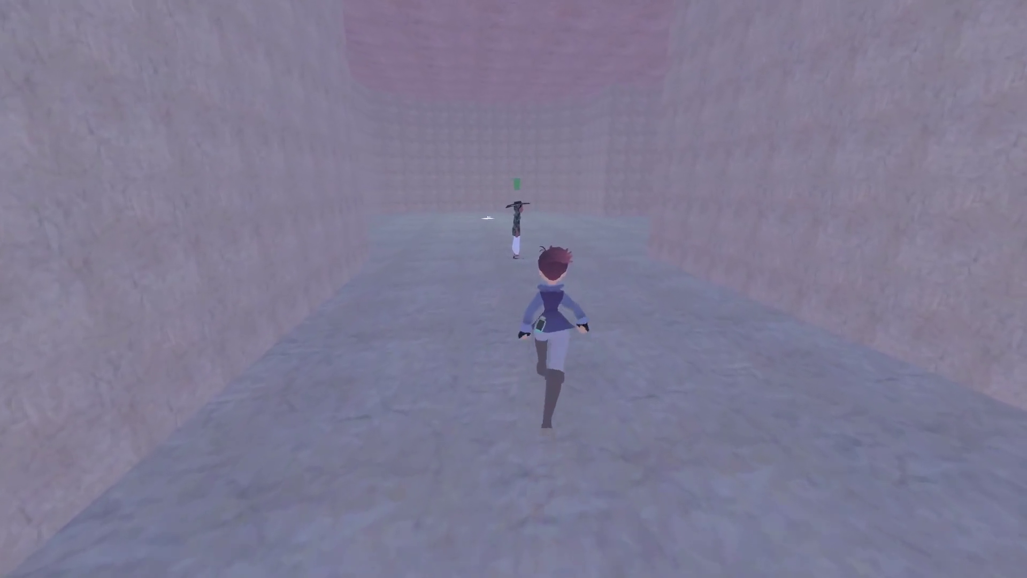
key(s)
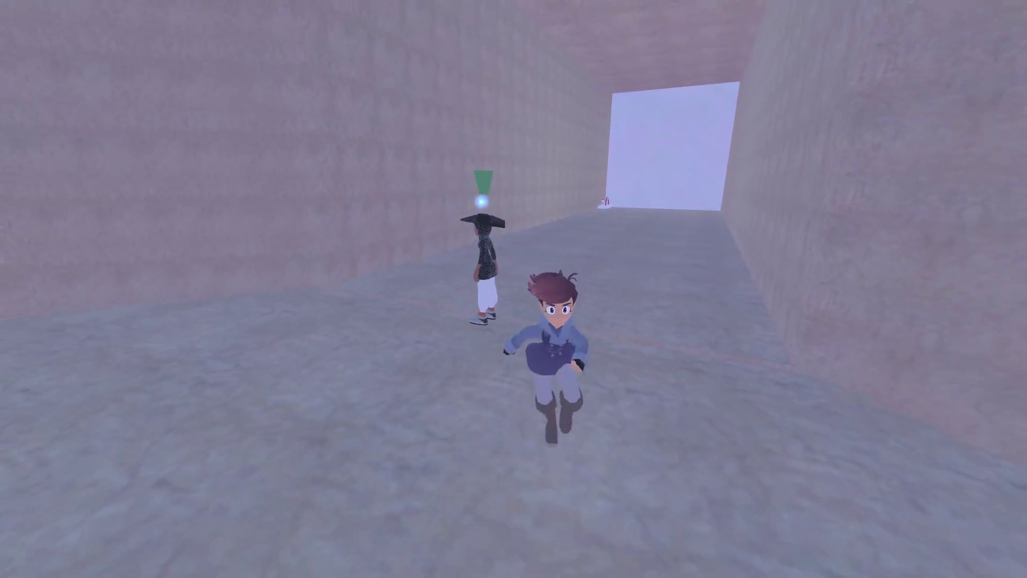
key(w)
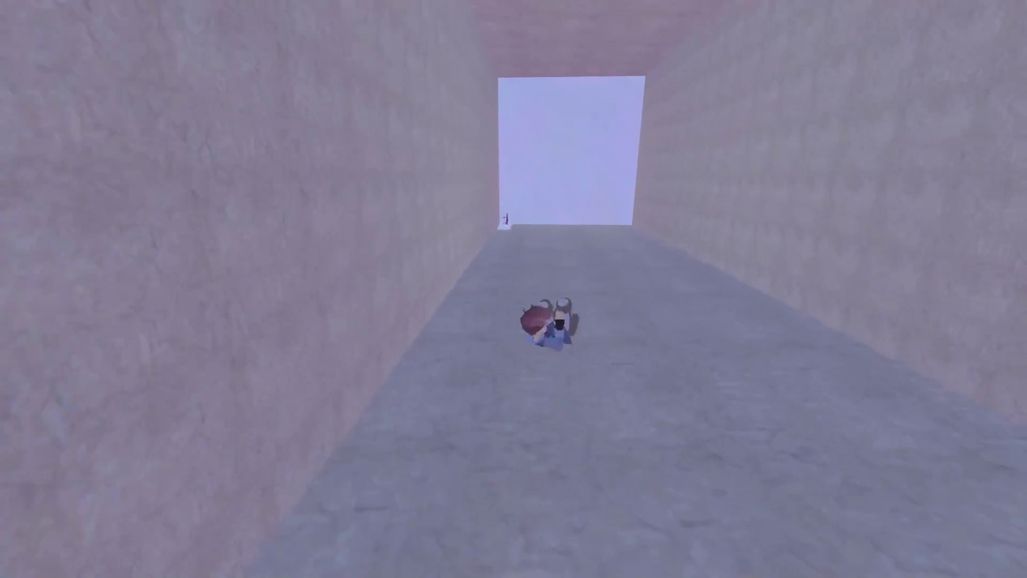
key(s)
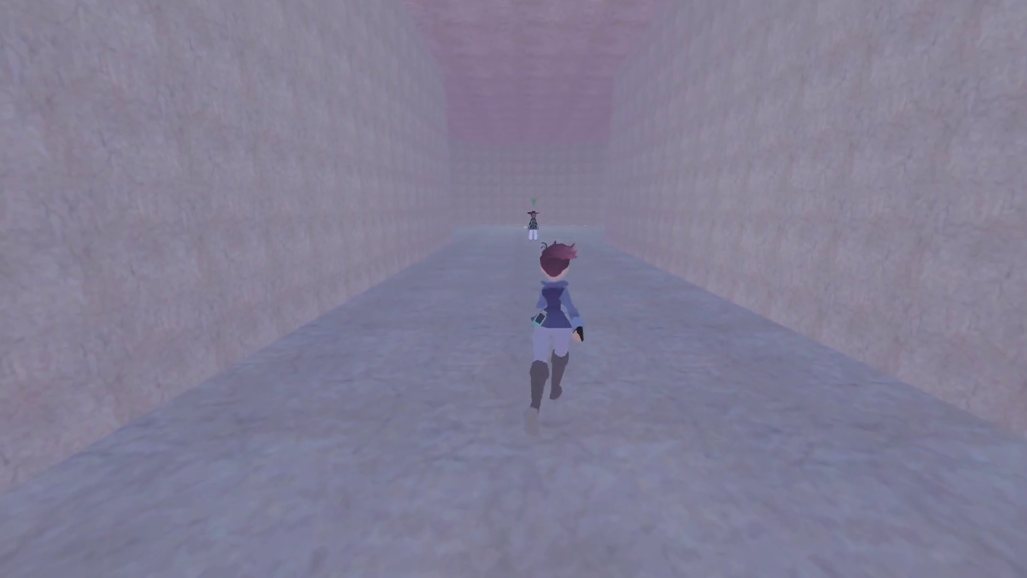
key(a)
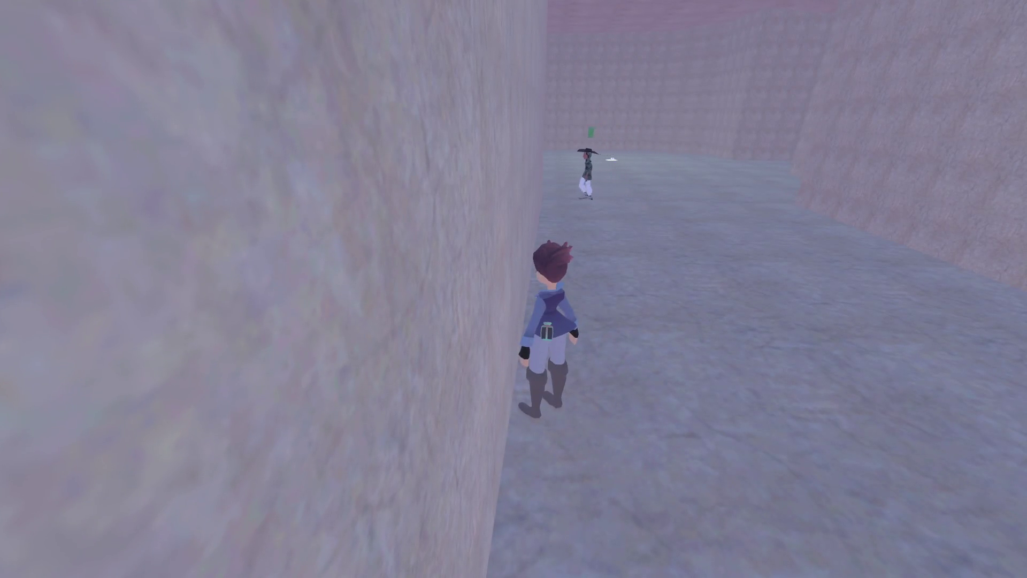
key(d)
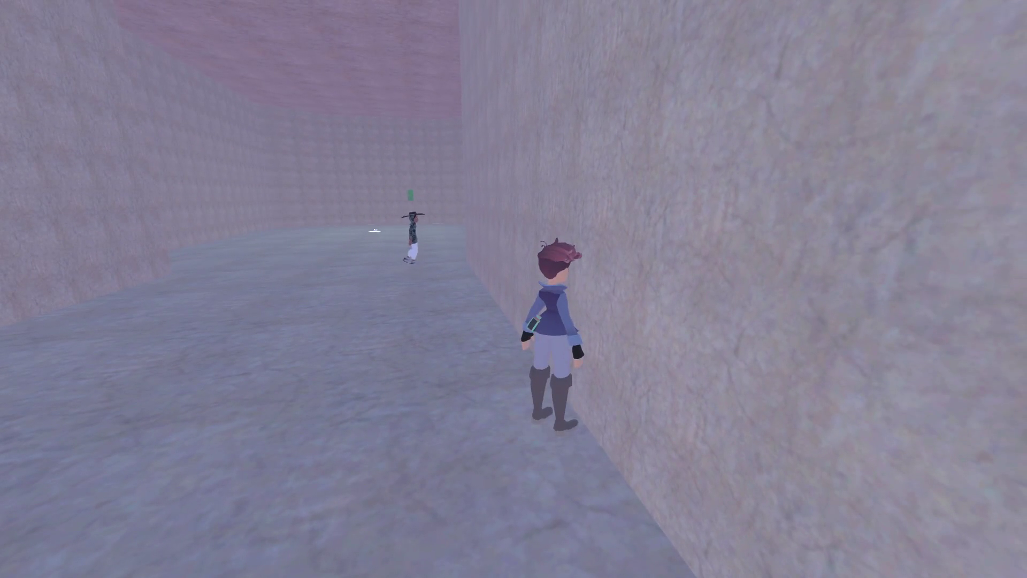
key(a)
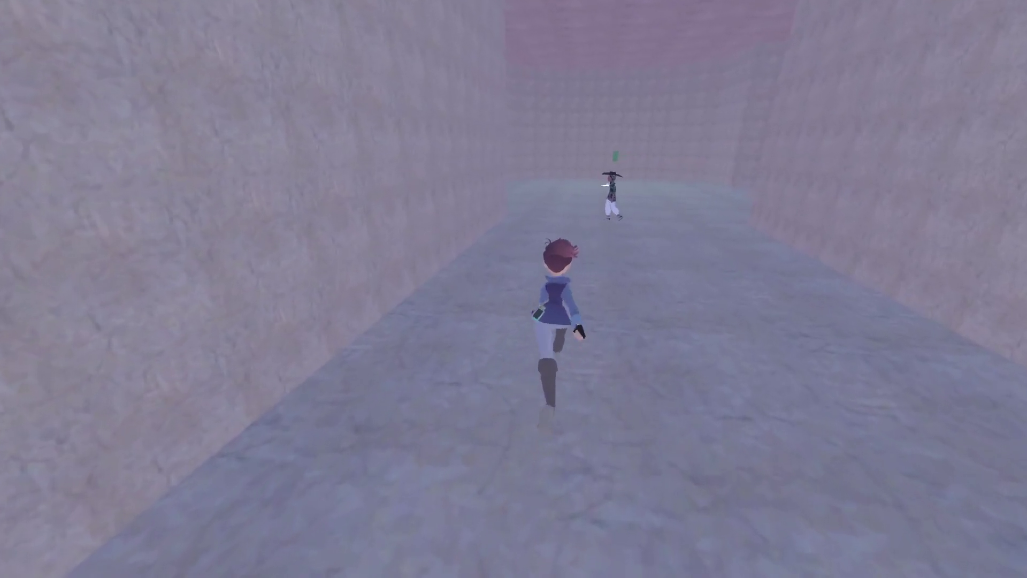
key(d)
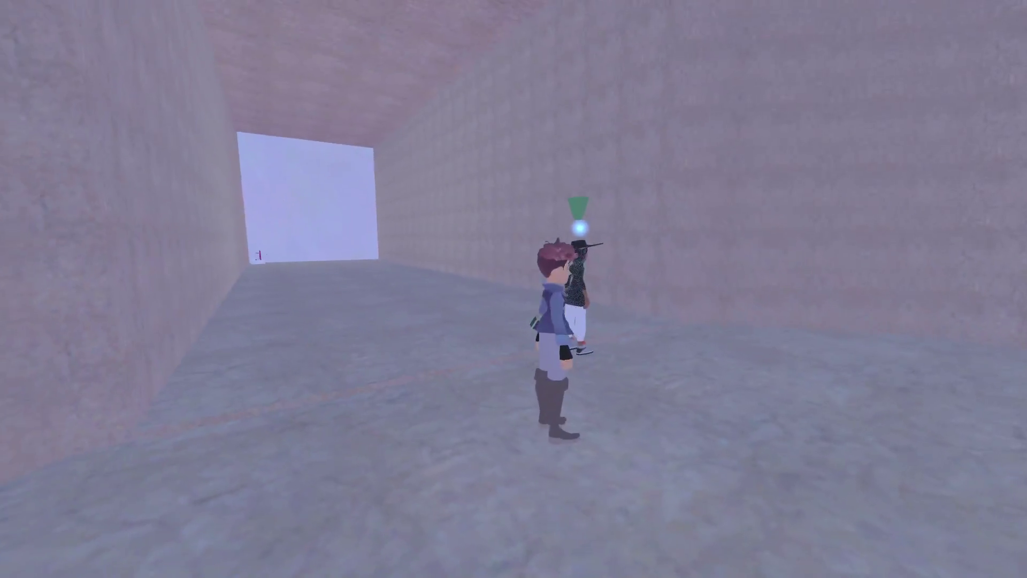
key(w)
key(s)
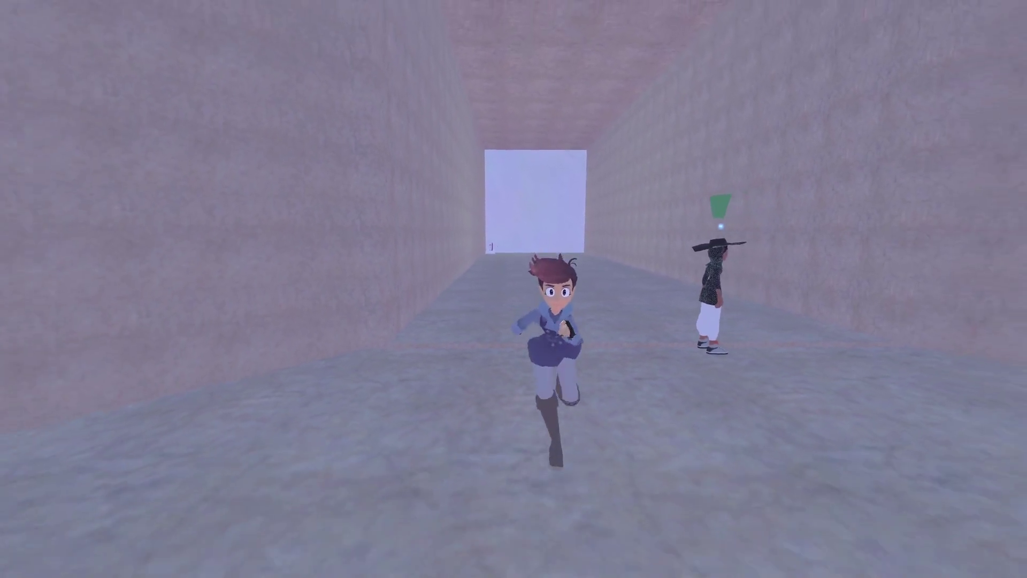
Collect the glowing Time Distorter weapon pickup and ready it.
key(d)
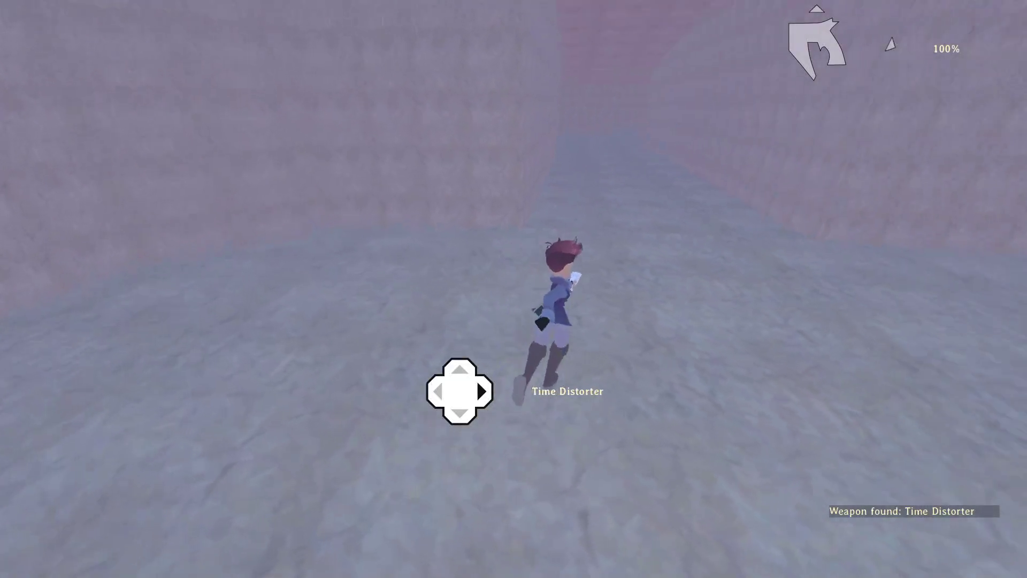
key(w)
key(w)
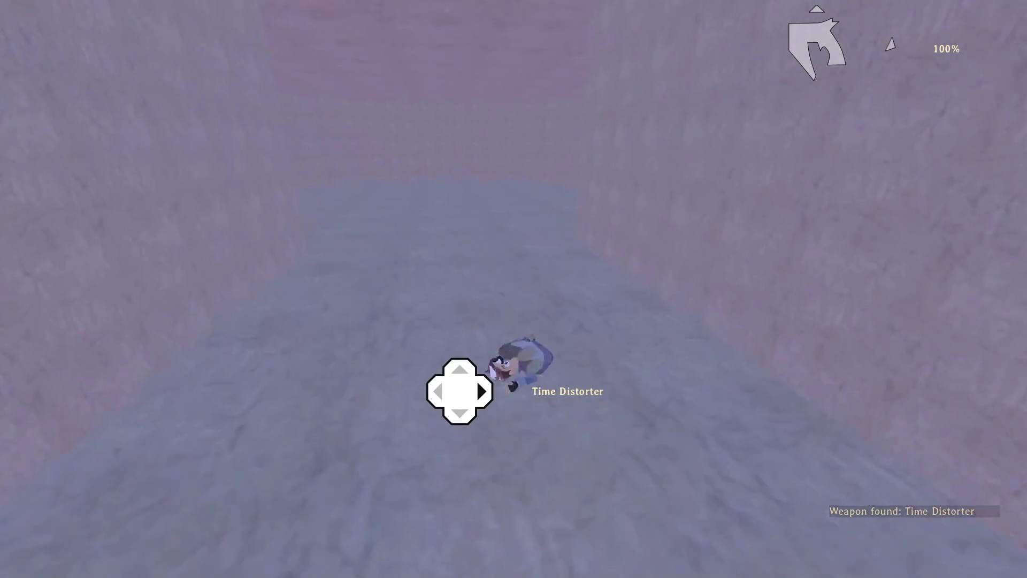
key(w)
key(s)
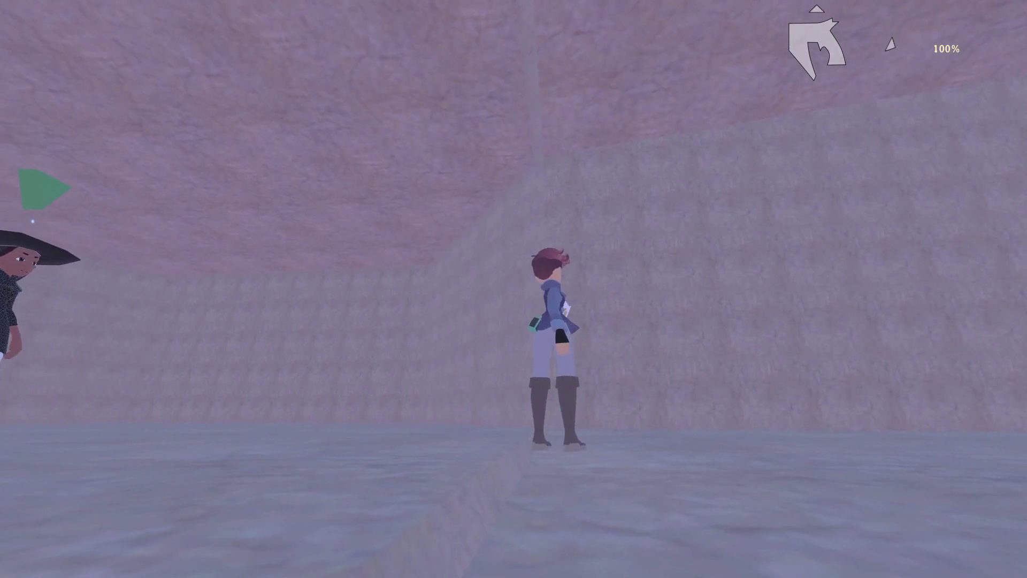
Run toward Raziah, then Save and Quit from the pause menu and close the game.
key(w)
key(s)
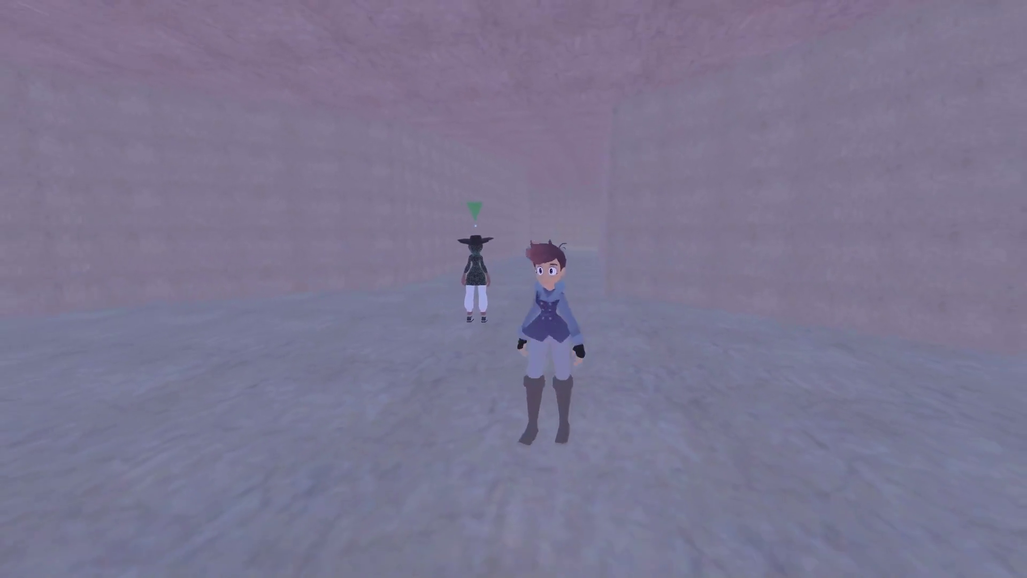
key(Escape)
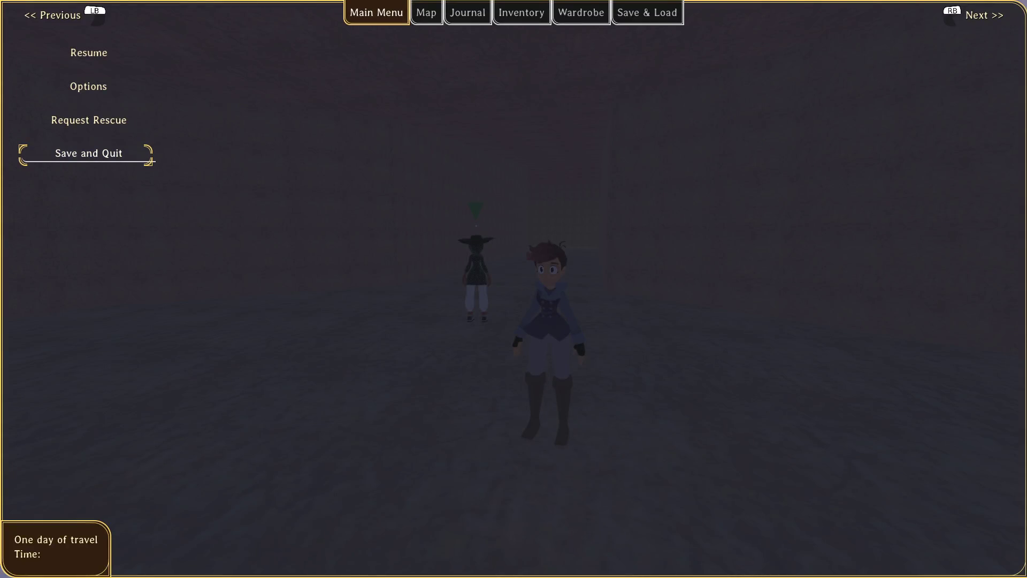
key(Return)
click(82, 132)
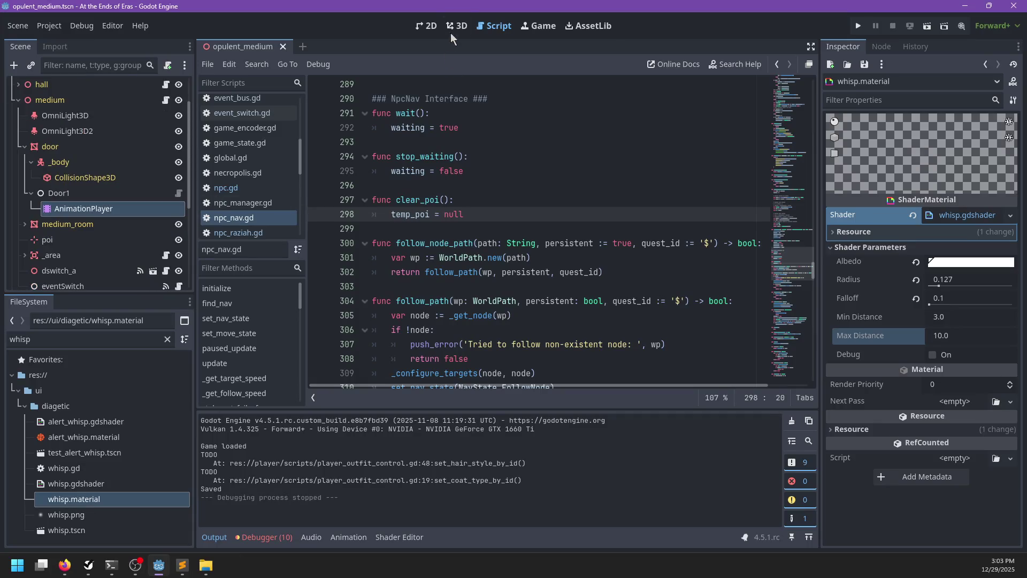
Switch to the 3D view and select the capacitor room node in opulent_medium.
click(463, 26)
scroll(489, 233, down, 10)
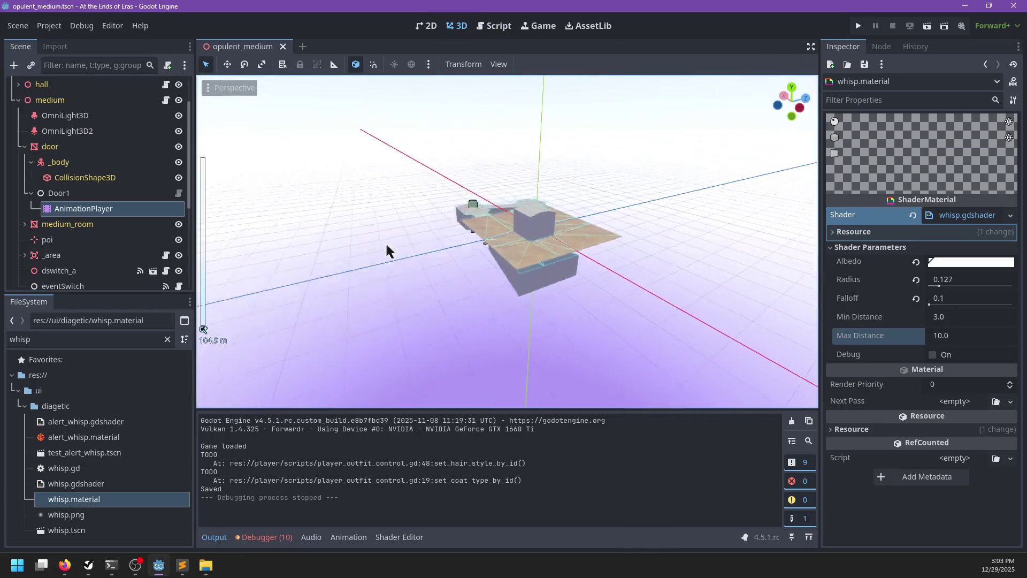
scroll(527, 250, up, 15)
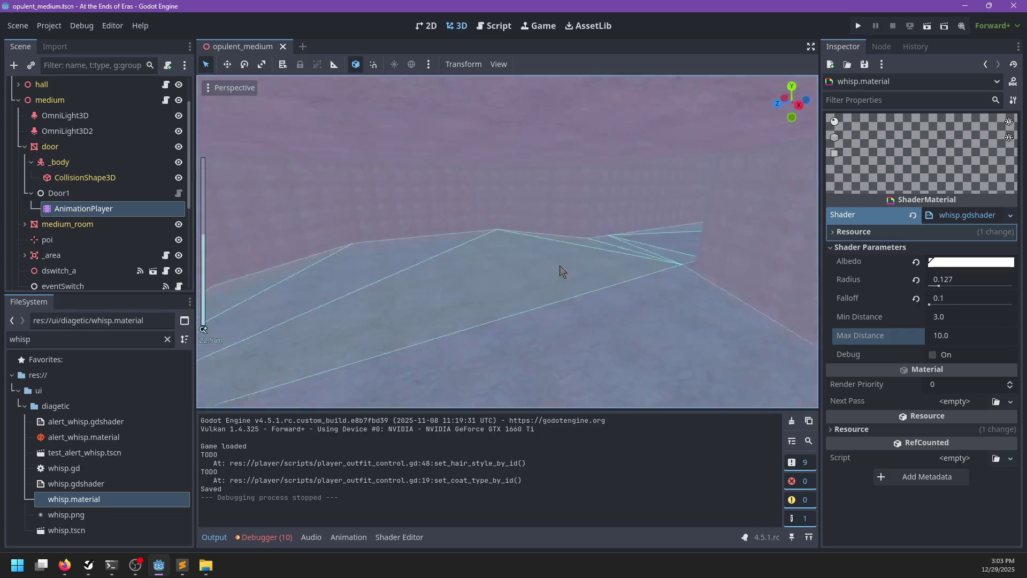
scroll(562, 271, up, 2)
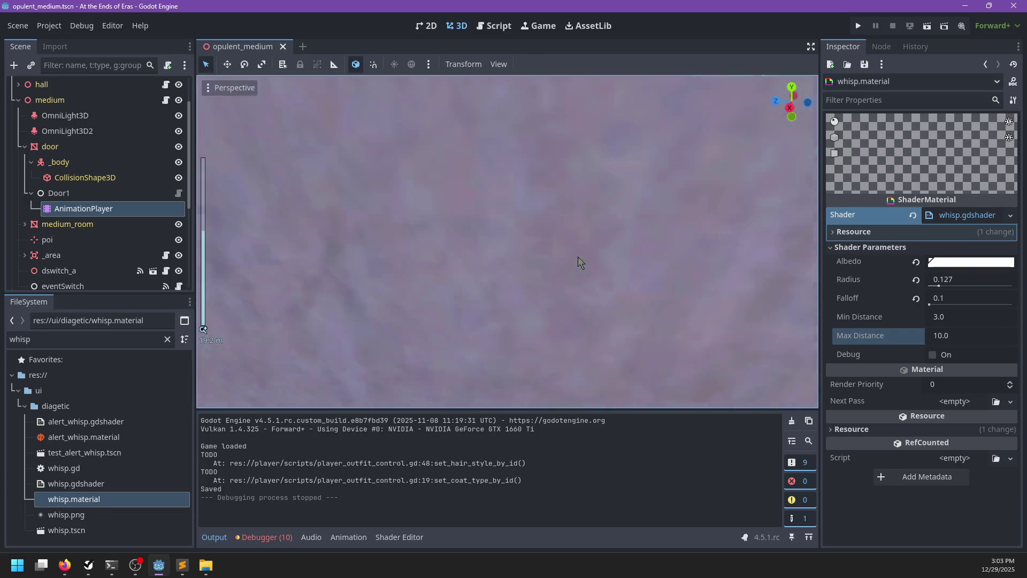
scroll(462, 268, up, 3)
click(377, 172)
scroll(525, 236, up, 2)
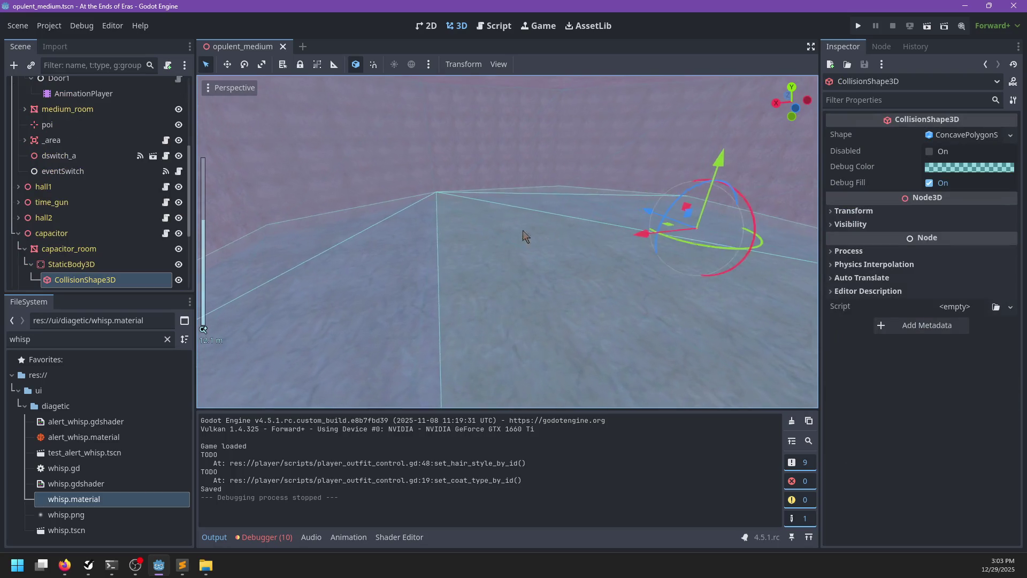
click(51, 233)
Place power_thing.tscn in the capacitor room, rotated 90 degrees and moved into position.
text(f)
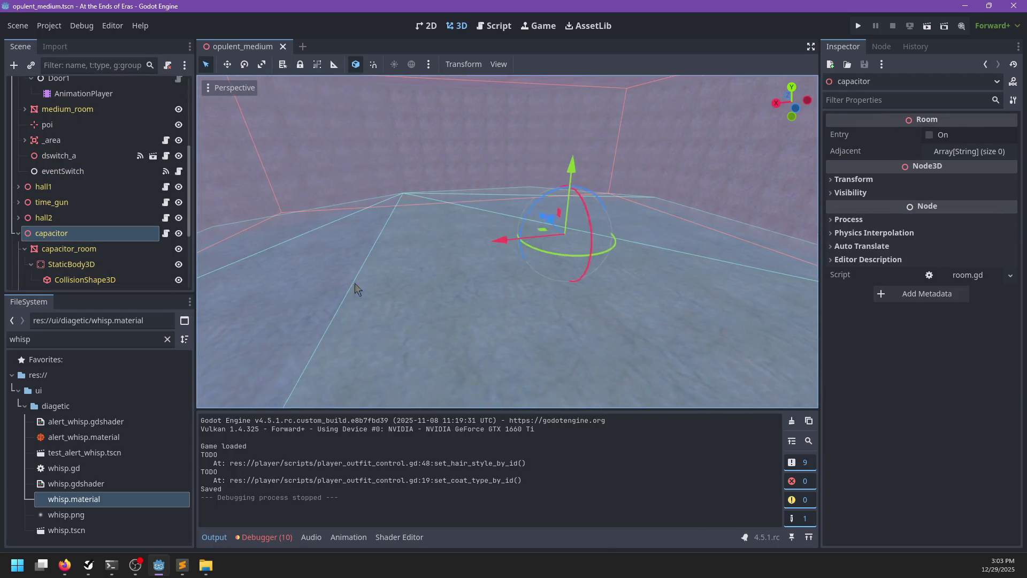
text(power)
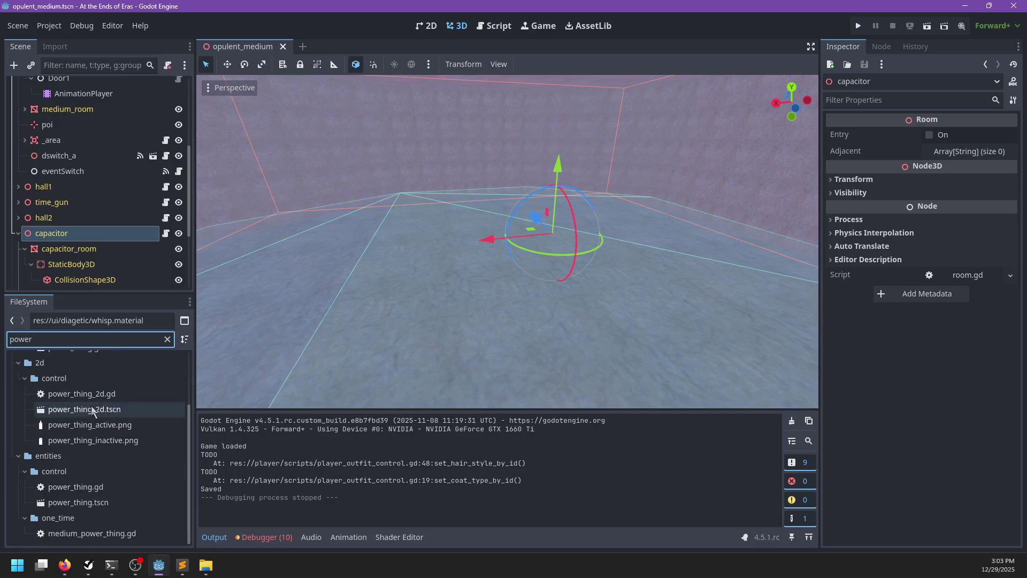
mouse_move(78, 502)
mouse_down()
mouse_move(445, 230)
mouse_move(440, 214)
mouse_up()
key(f)
mouse_move(455, 261)
mouse_down()
mouse_move(506, 270)
mouse_move(562, 247)
mouse_move(551, 229)
mouse_move(493, 229)
mouse_move(509, 202)
mouse_move(508, 212)
mouse_up()
Save the opulent_medium scene and launch the game with F5 to test it.
scroll(508, 214, down, 5)
key(ctrl+s)
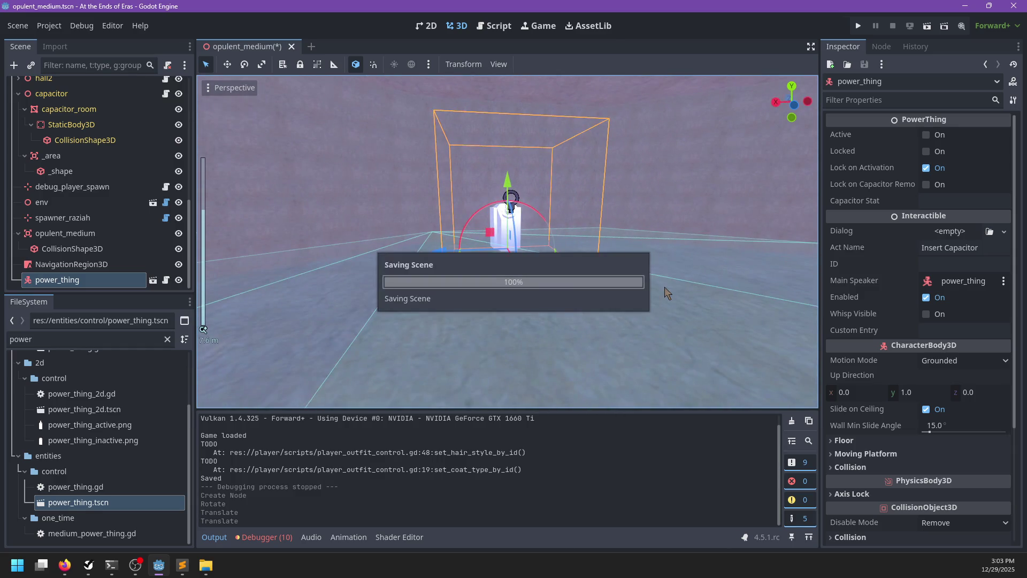
key(alt+Tab)
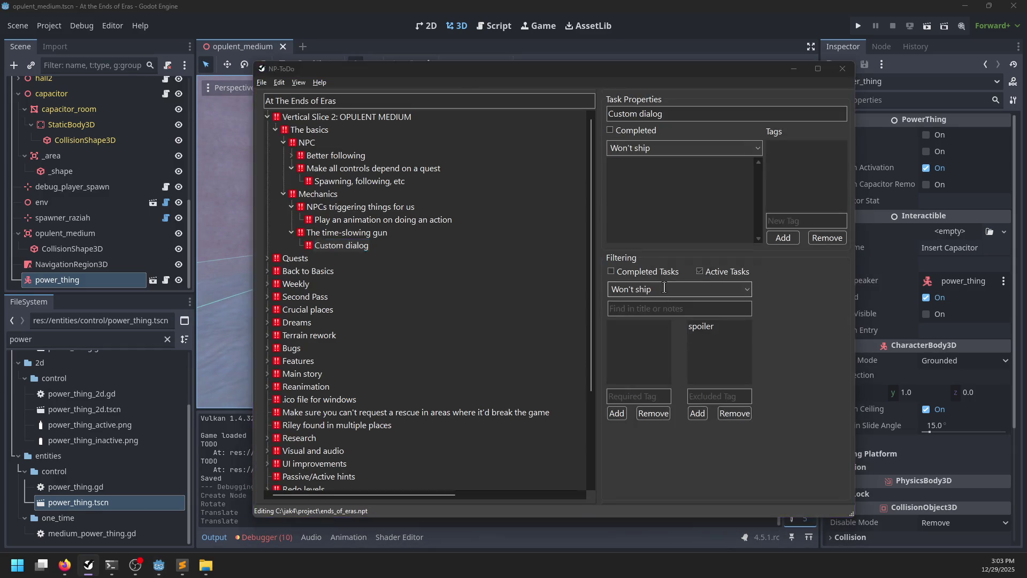
key(alt+Tab)
key(F5)
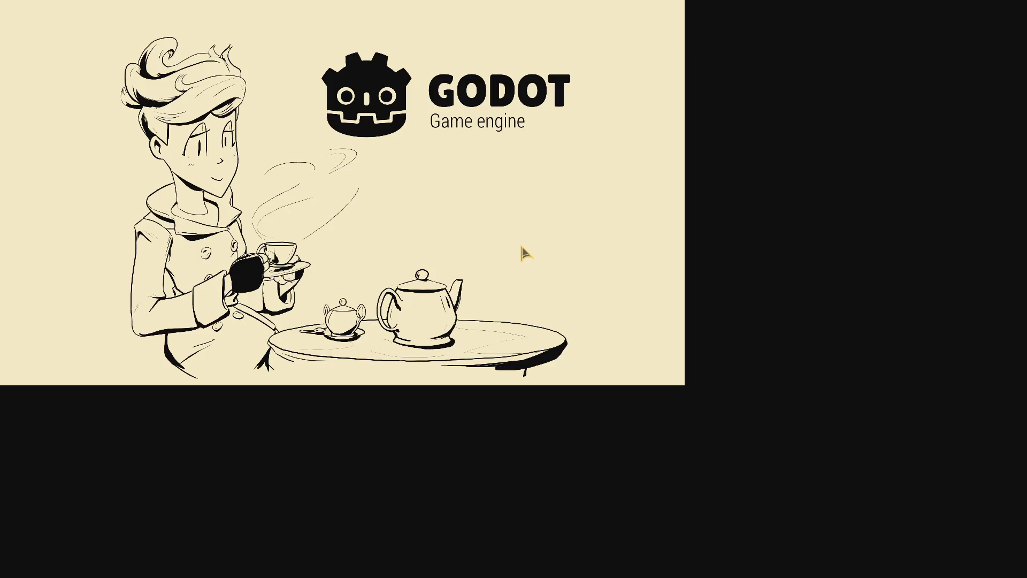
Start the test game, then pause and quit it with F8.
key(Return)
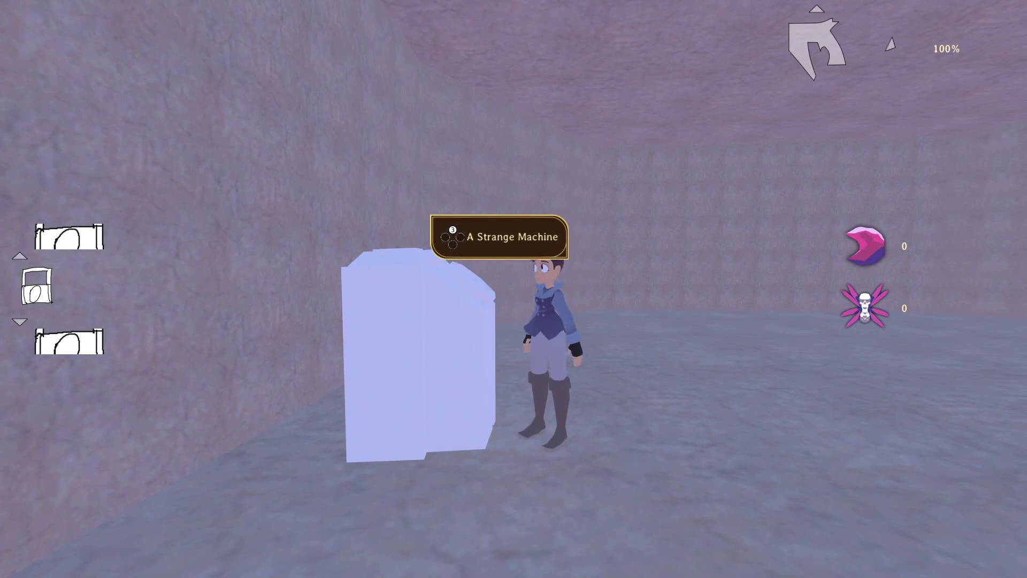
key(Escape)
key(F8)
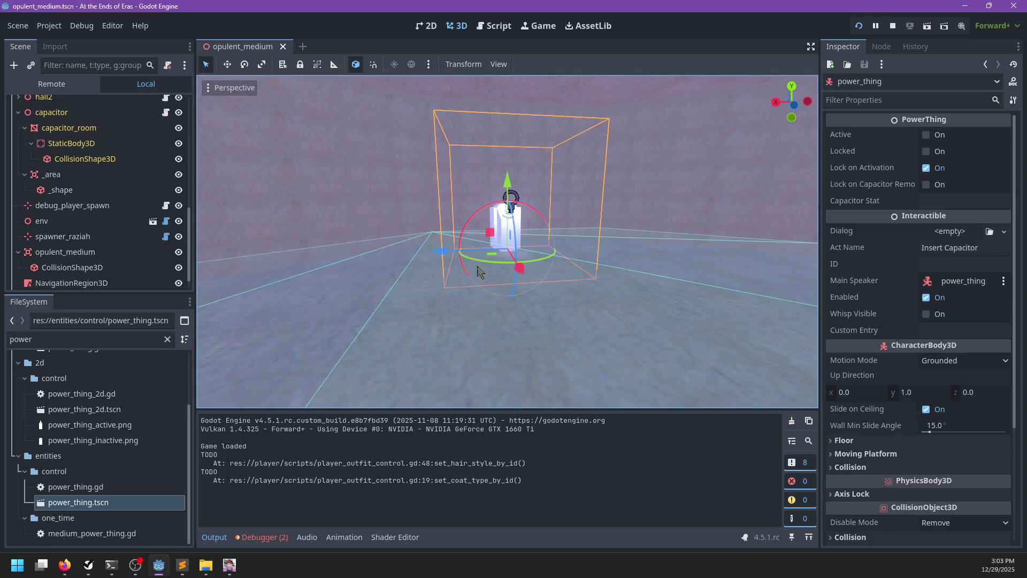
Turn on Active, Locked and Lock on Capacitor Removed, turn off Lock on Activation, and save.
click(925, 135)
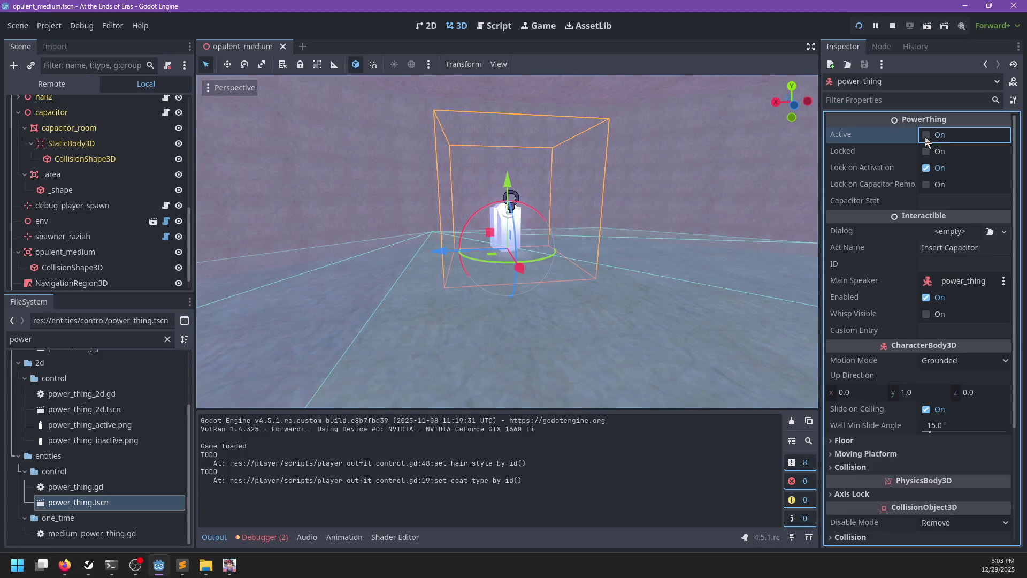
click(924, 152)
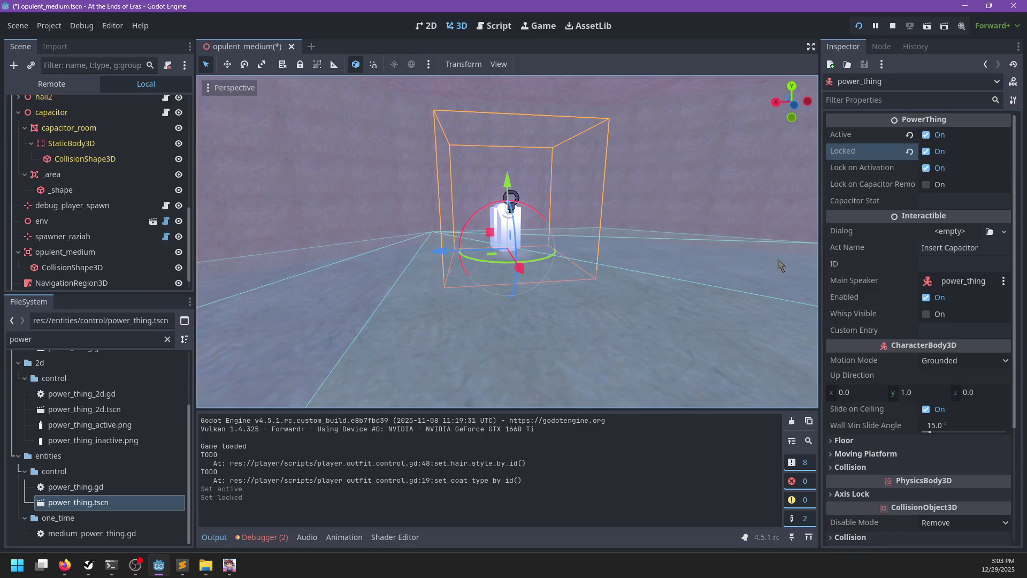
click(925, 185)
key(Up)
key(space)
key(ctrl+s)
Return to the running game and reopen its pause menu at the Save and Quit choice.
key(alt+Tab)
key(Escape)
key(Escape)
key(Down)
key(Down)
key(Down)
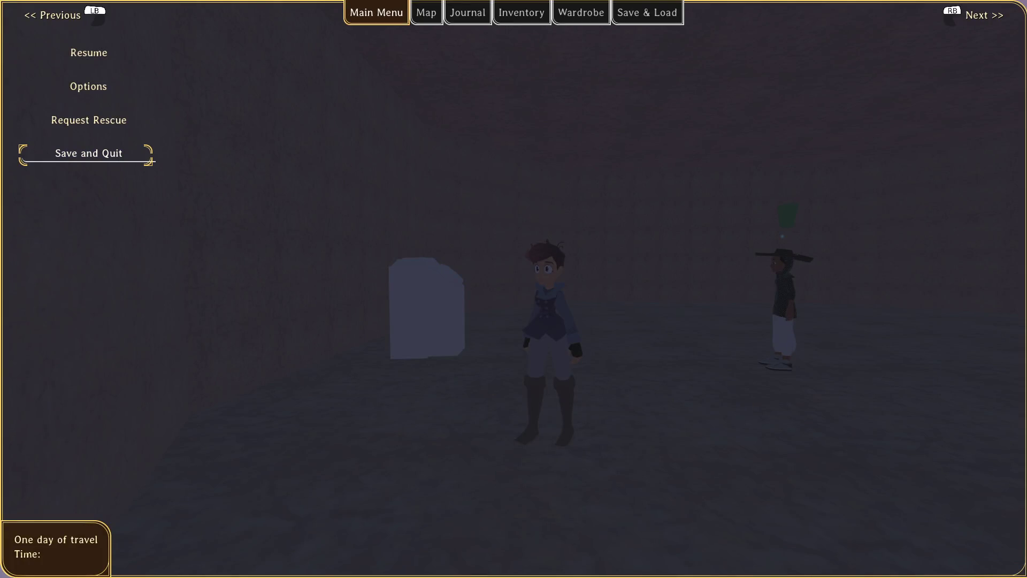
Save and quit, close the game window, relaunch with F6 and start playing.
key(Return)
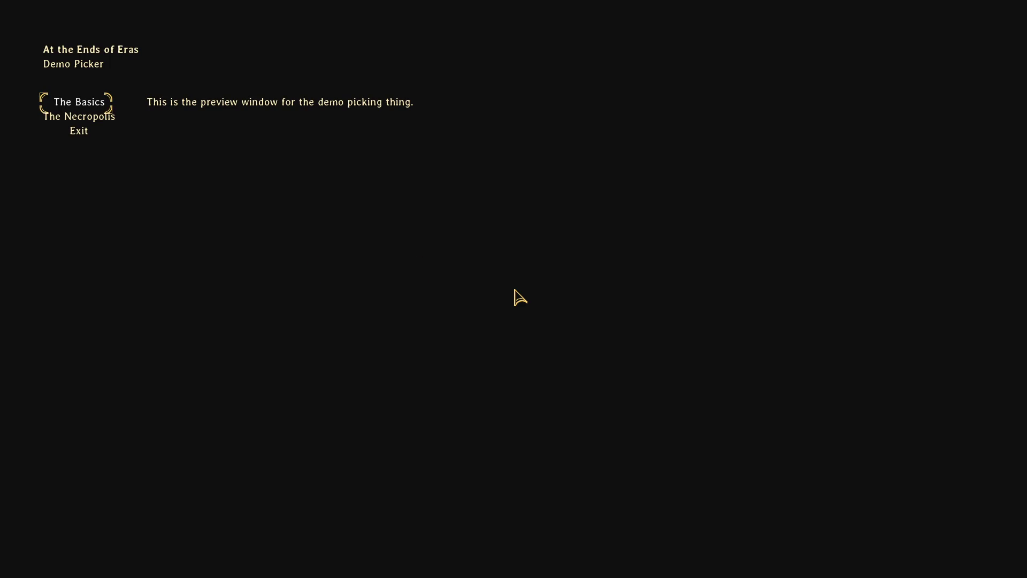
key(alt+F4)
key(F6)
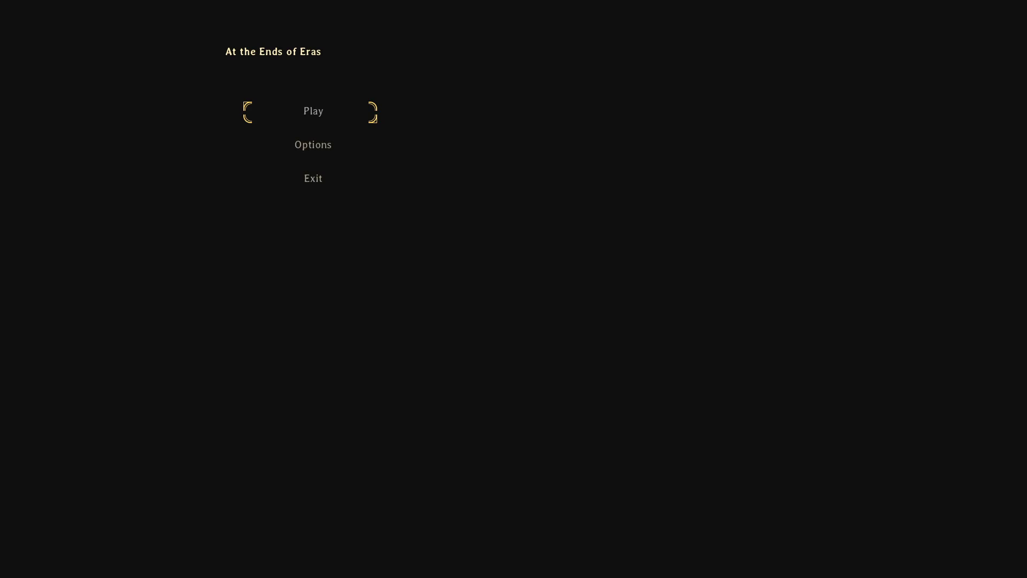
key(Return)
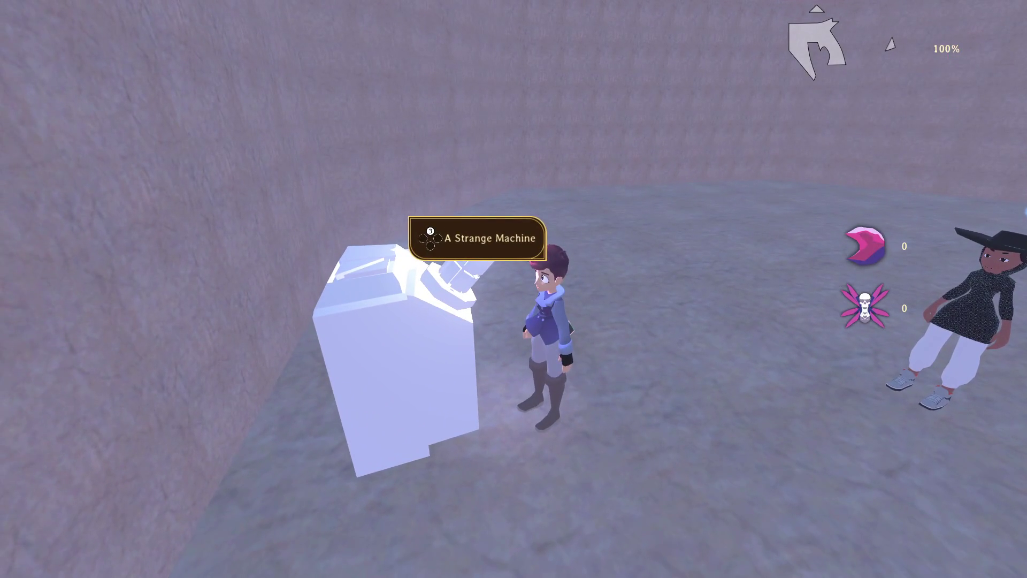
Walk around the glowing machine, briefly talk to Raziah, then return to the machine.
key(d)
key(a)
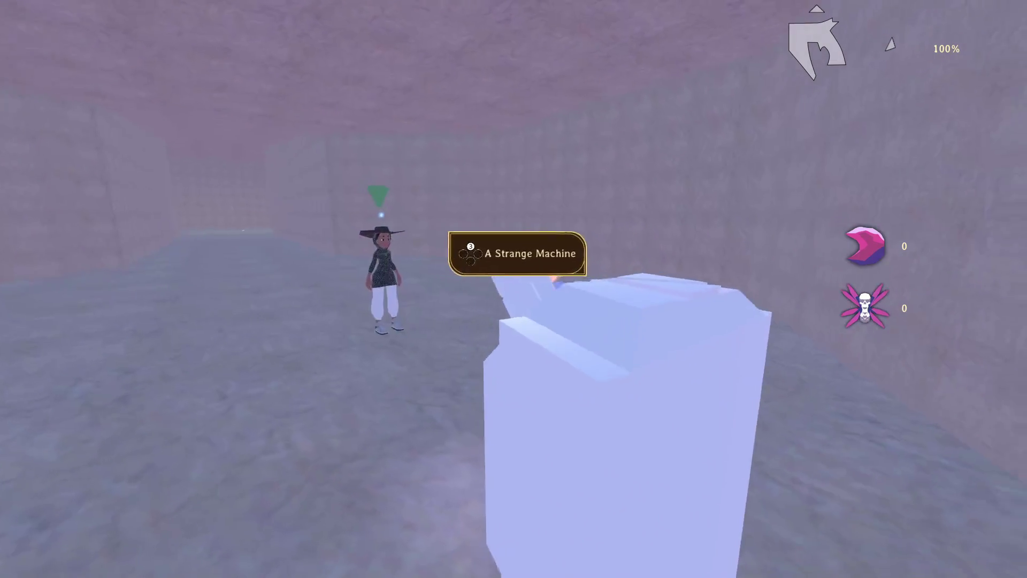
key(a)
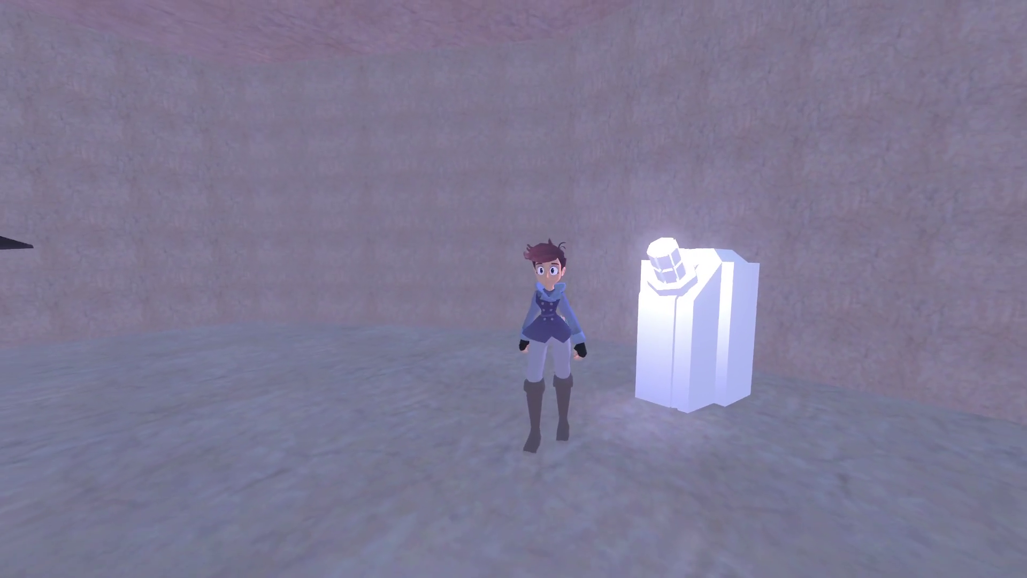
key(d)
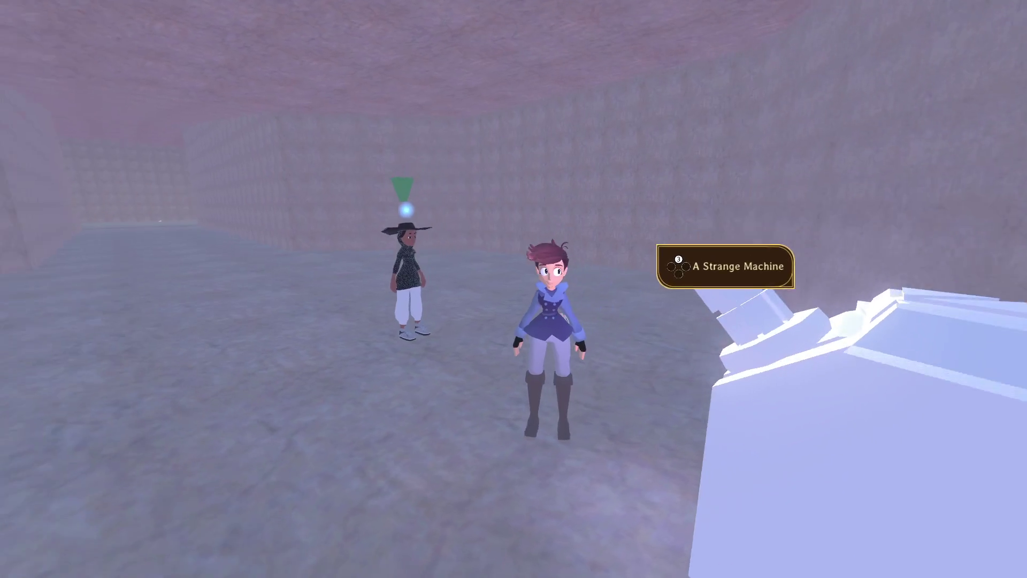
key(a)
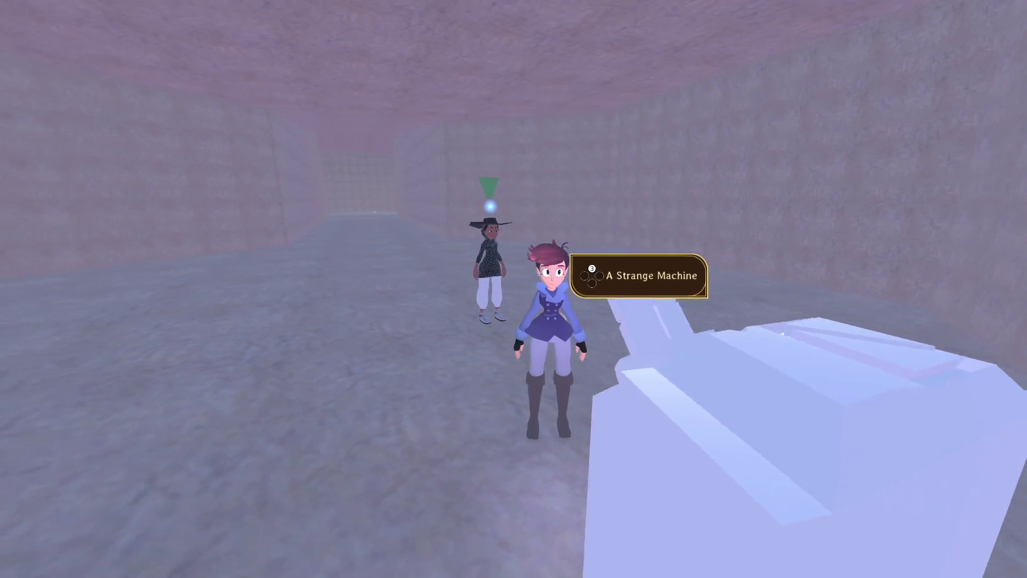
key(a)
key(d)
key(e)
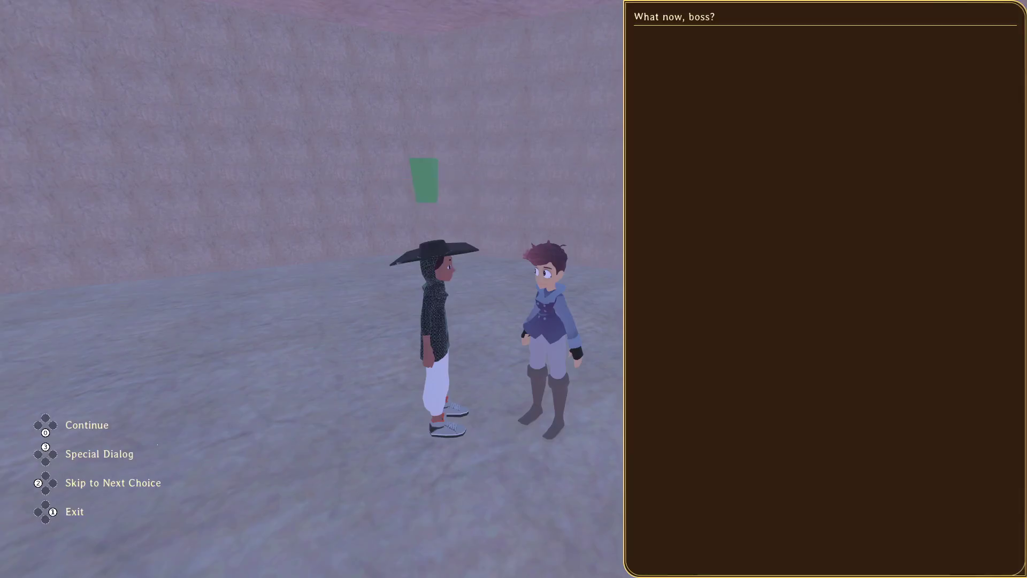
key(Escape)
key(s)
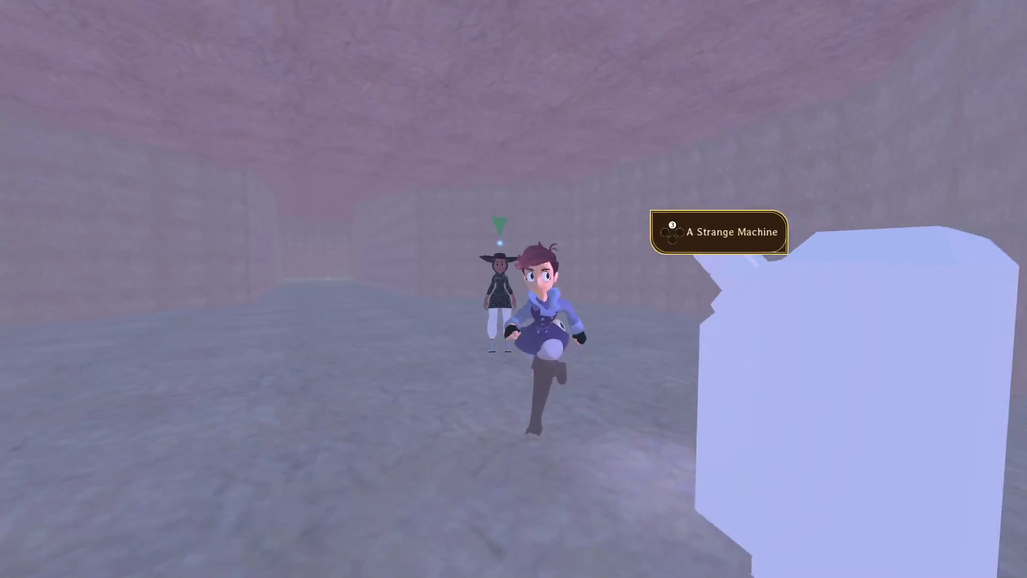
key(w)
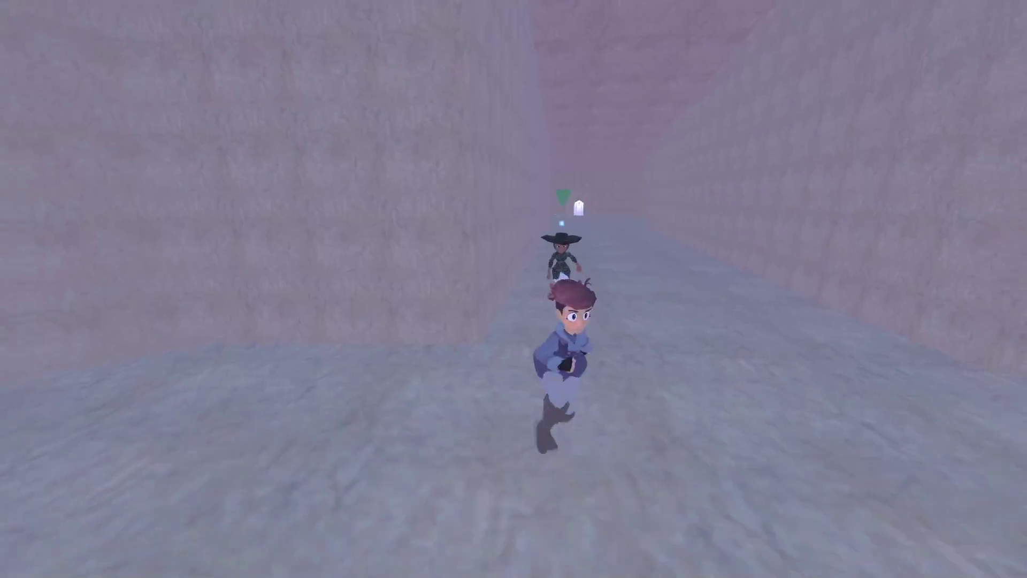
Pull the lever by the doorway, run through the pink rooms beyond, and pause the game.
key(d)
key(w)
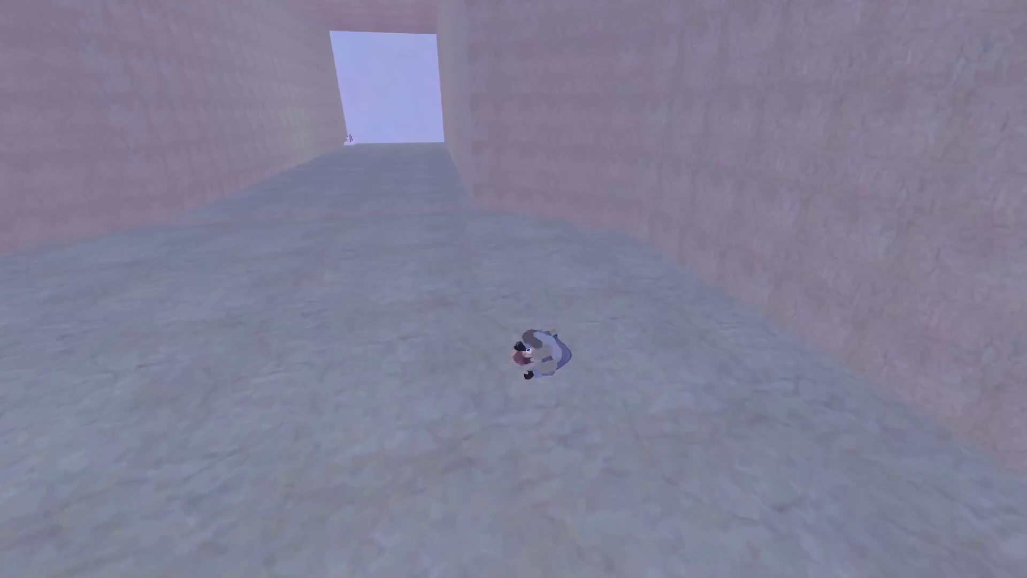
key(w)
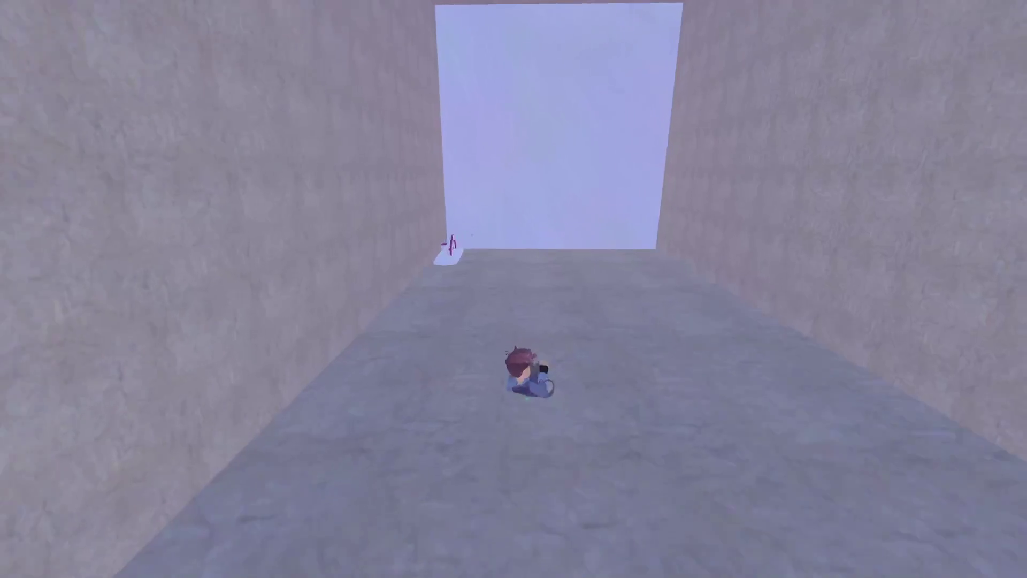
key(e)
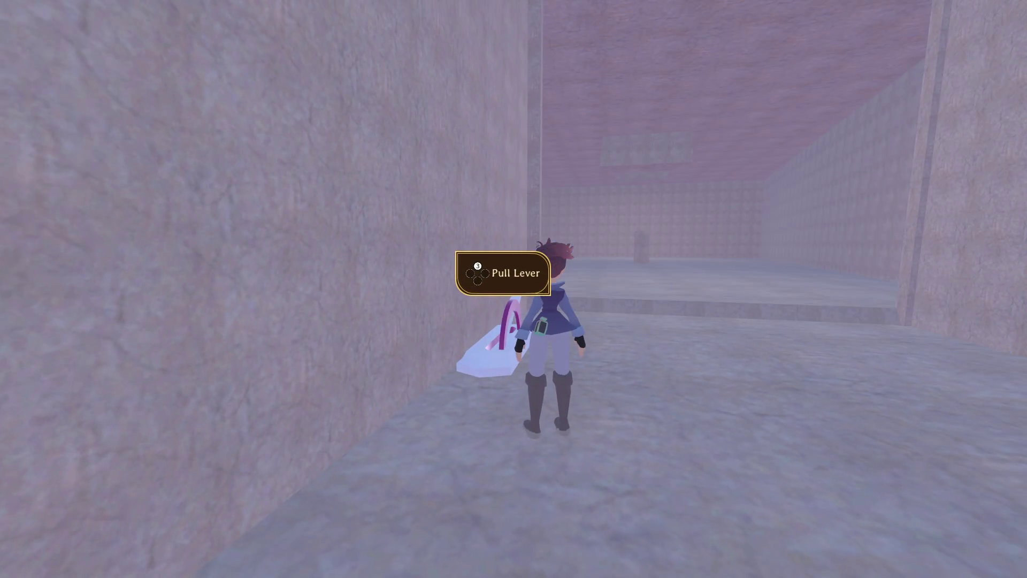
key(w)
key(w)
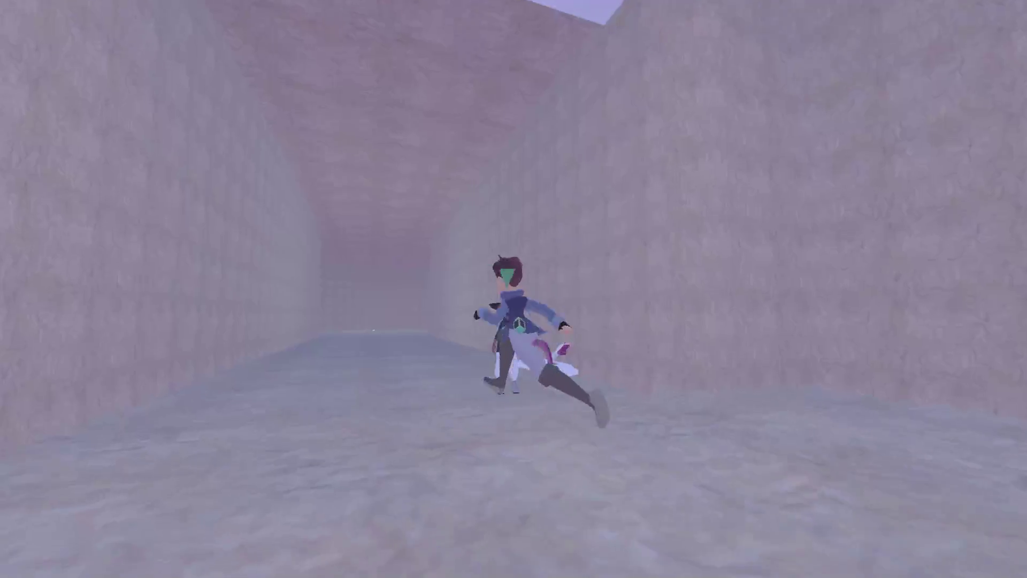
key(w)
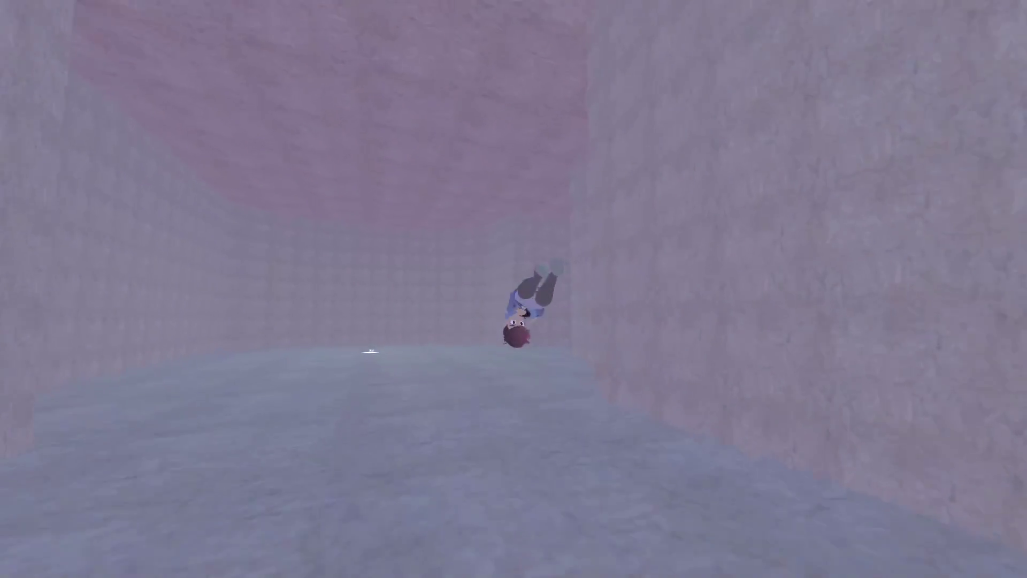
key(Escape)
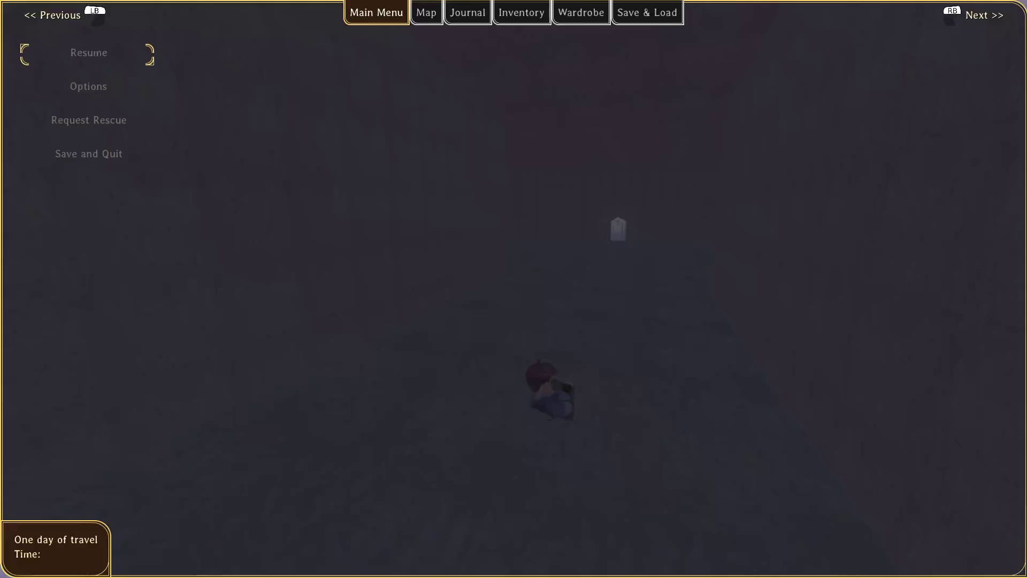
key(alt+Tab)
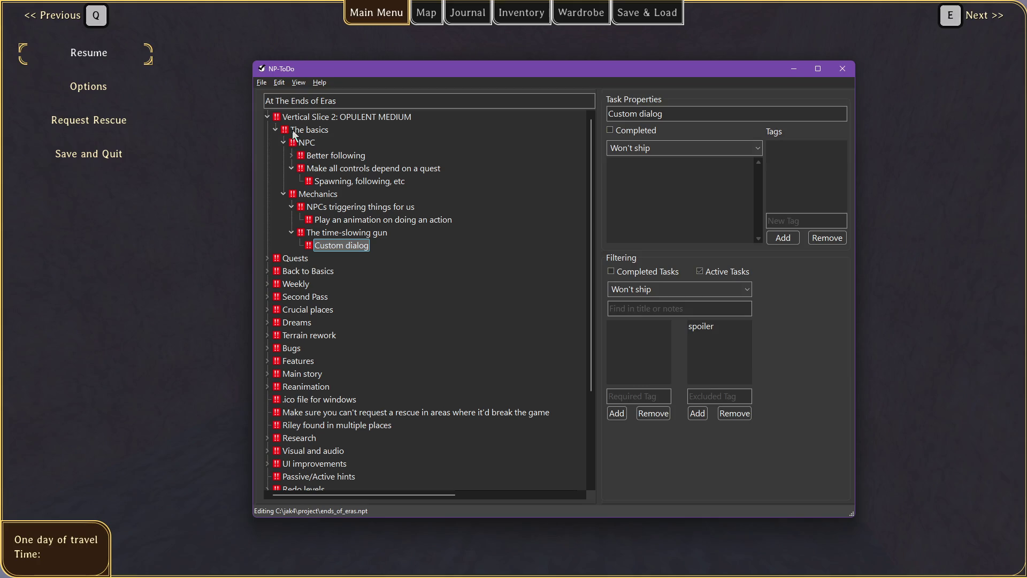
Add the Bugs task 'Switches: how to set them properly at startup?'.
click(292, 347)
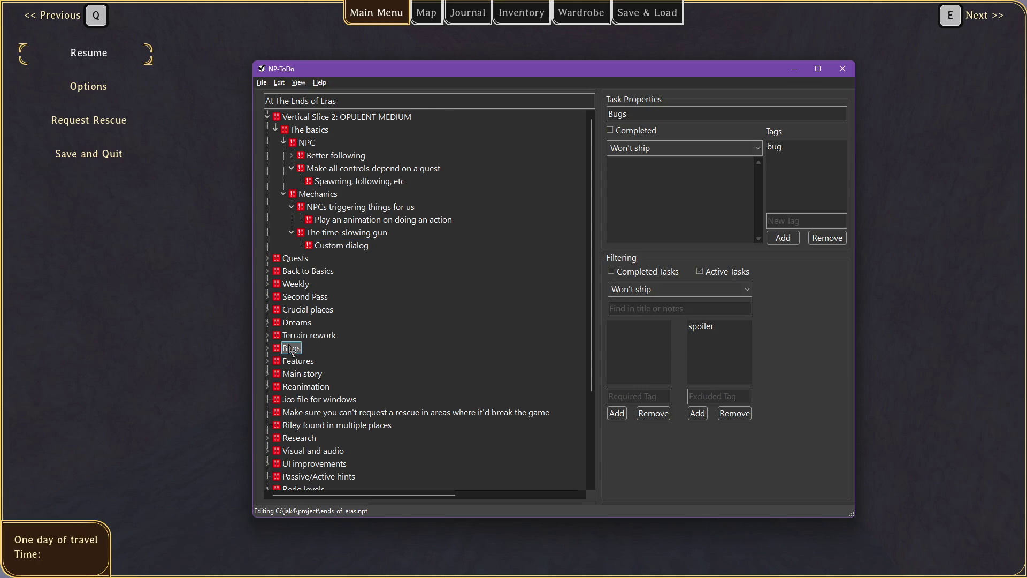
key(Insert)
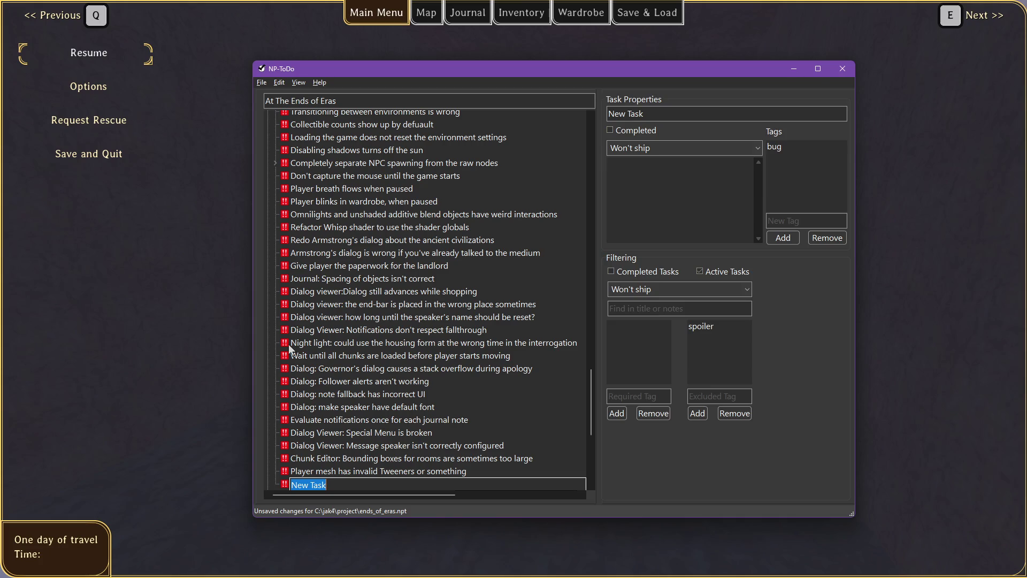
text(Set)
key(BackSpace)
key(BackSpace)
key(BackSpace)
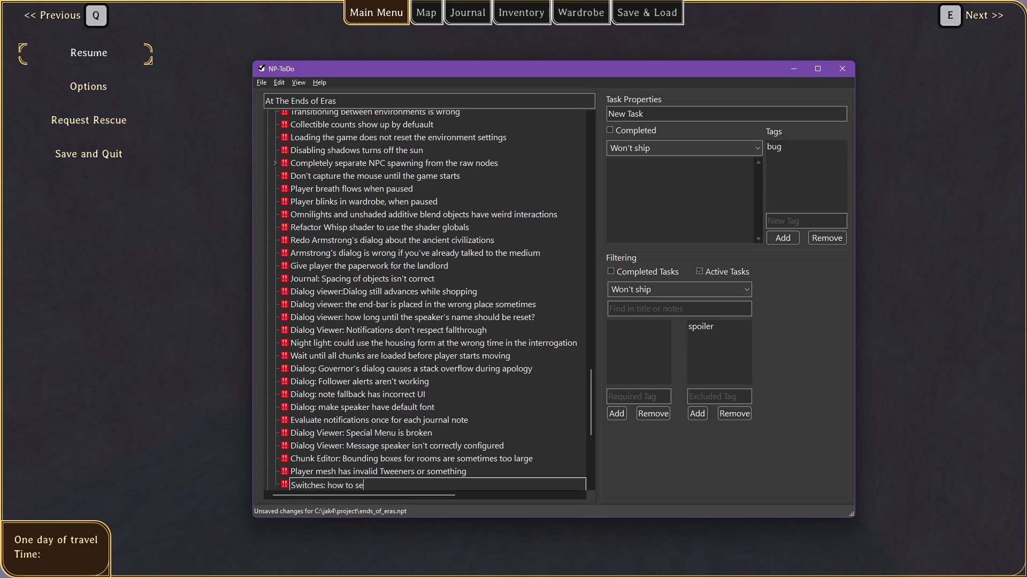
text(operly at startup?)
key(Return)
Add subtasks 'Do no send duplicate or incorrect signals' and 'Set the switch configuration properly'.
key(Insert)
text(Do)
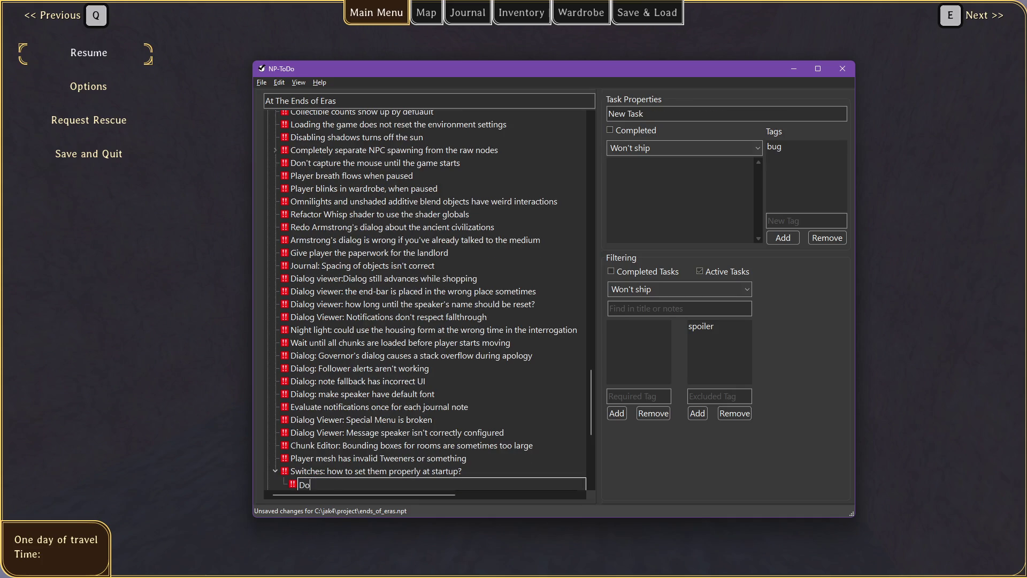
text( no dial)
key(BackSpace)
key(BackSpace)
key(BackSpace)
text(gnal)
key(BackSpace)
key(BackSpace)
key(BackSpace)
text(signa)
key(BackSpace)
key(BackSpace)
key(BackSpace)
text(or incorrect)
key(Return)
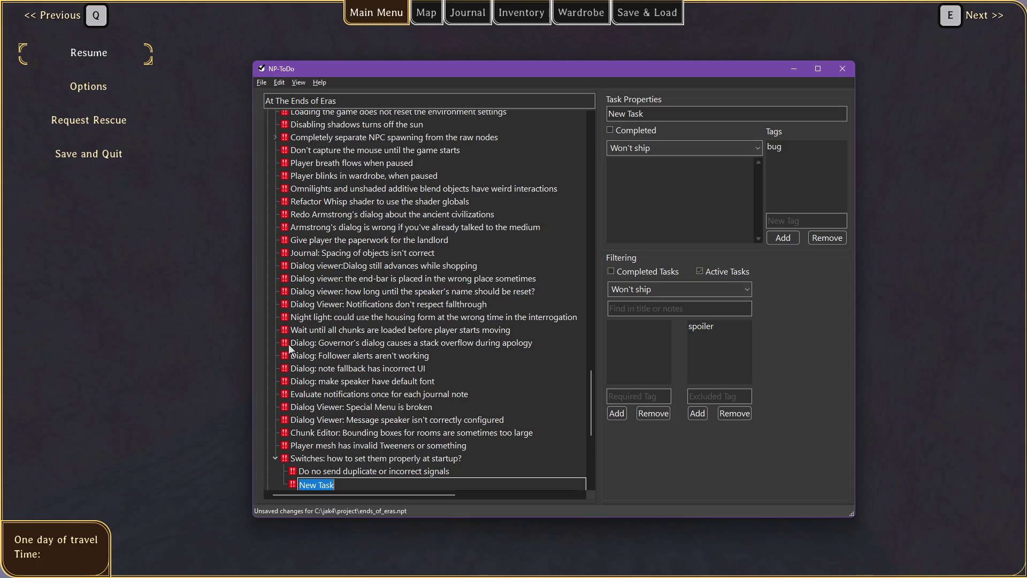
text(Se)
text(t the switch)
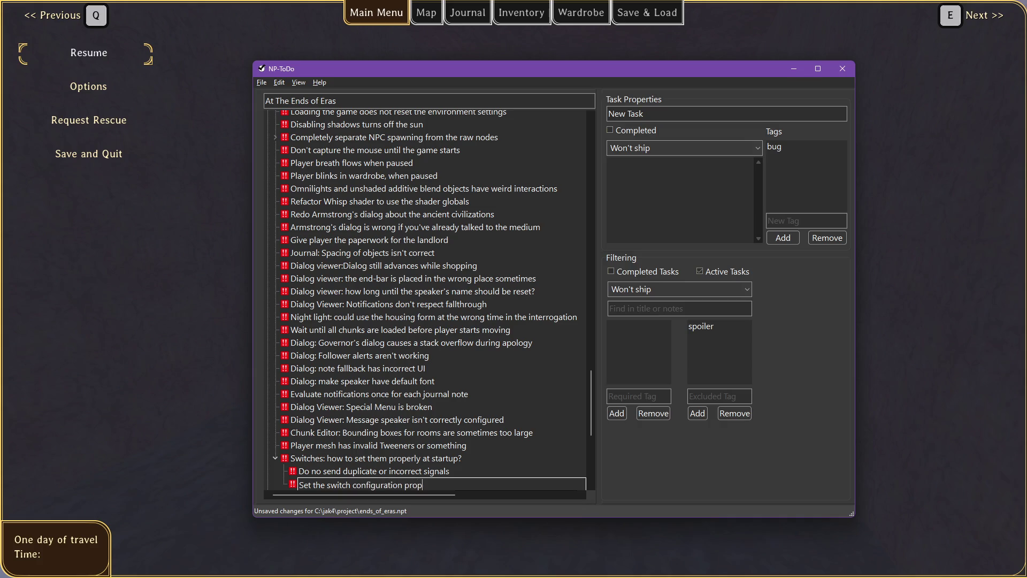
key(Return)
Resume the game, walk through the canyon, pause again and return to the Godot editor.
key(alt+Tab)
key(Escape)
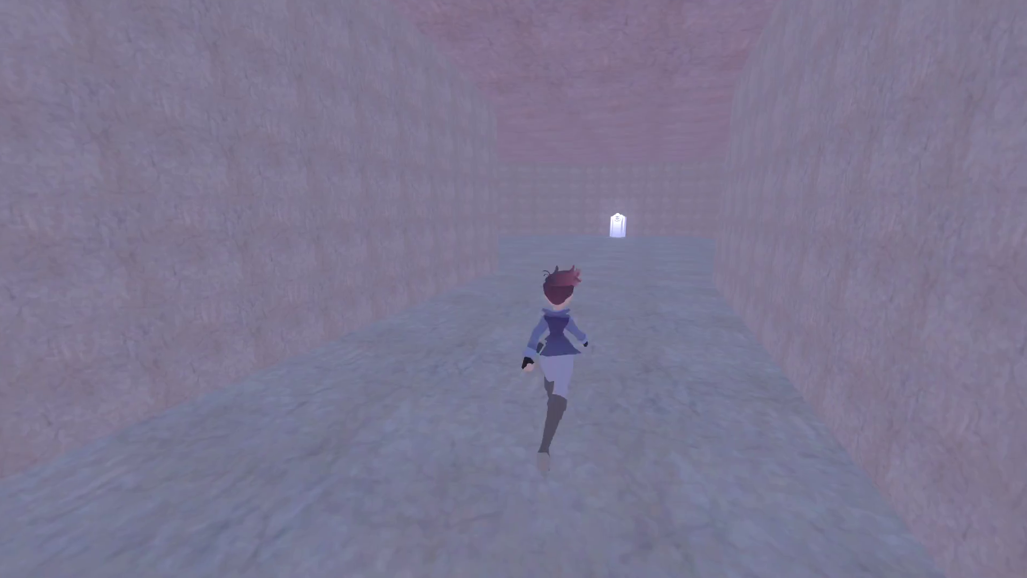
key(w)
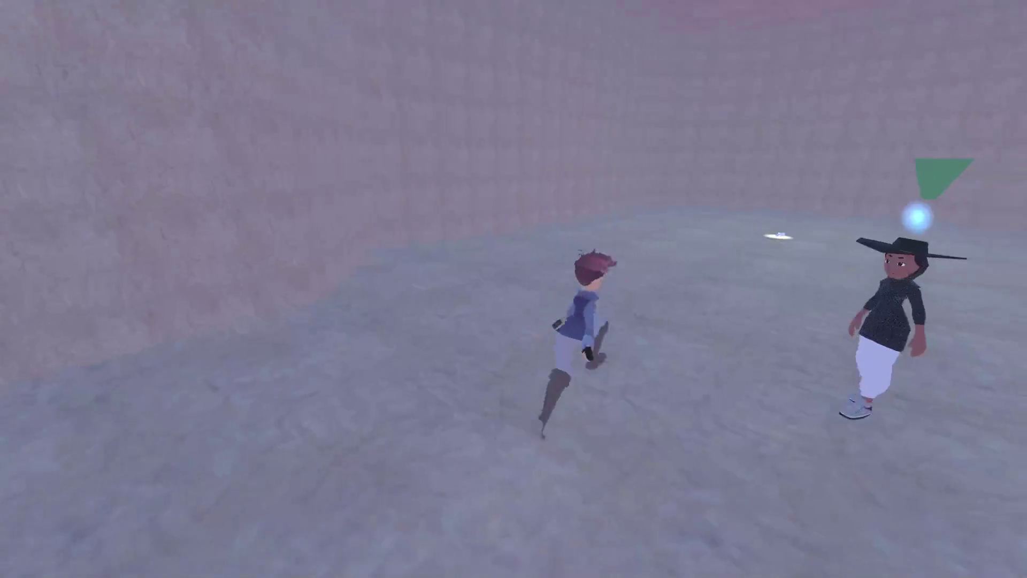
key(Escape)
key(alt+Tab)
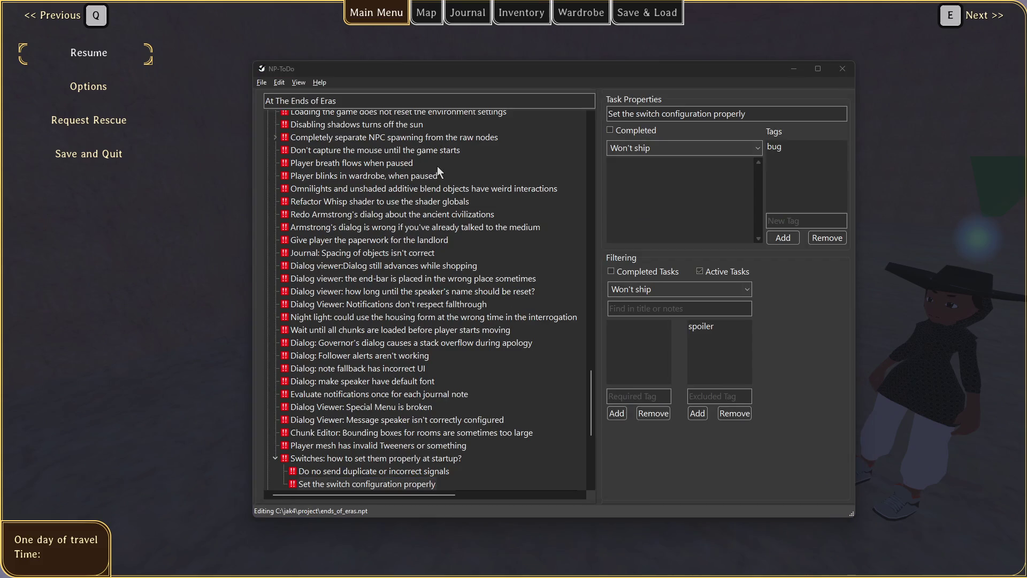
key(alt+Tab)
scroll(541, 292, down, 10)
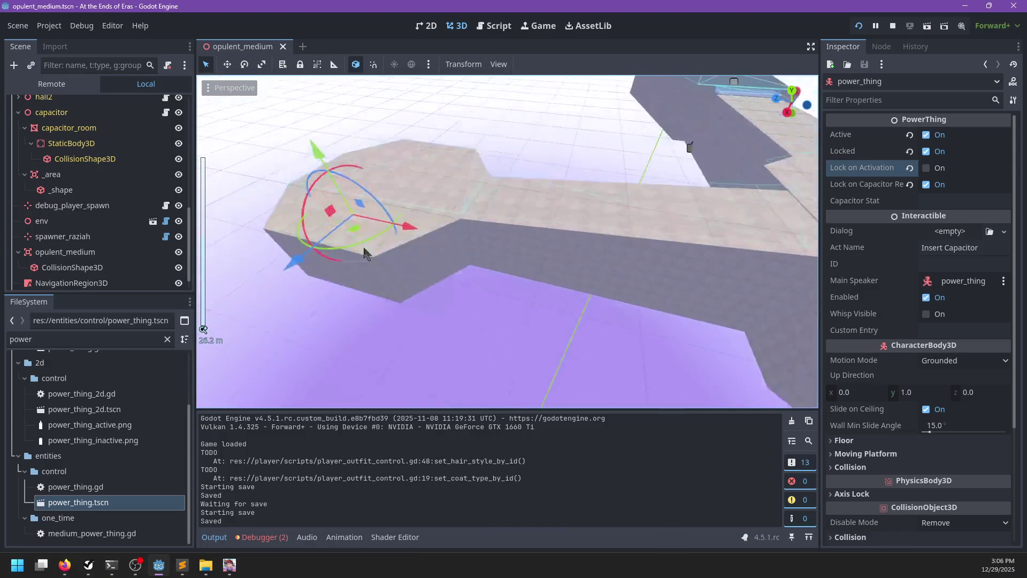
Select wep_time_gun_pickup, open item_pickup.gd and search it for 'picked'.
scroll(595, 262, up, 10)
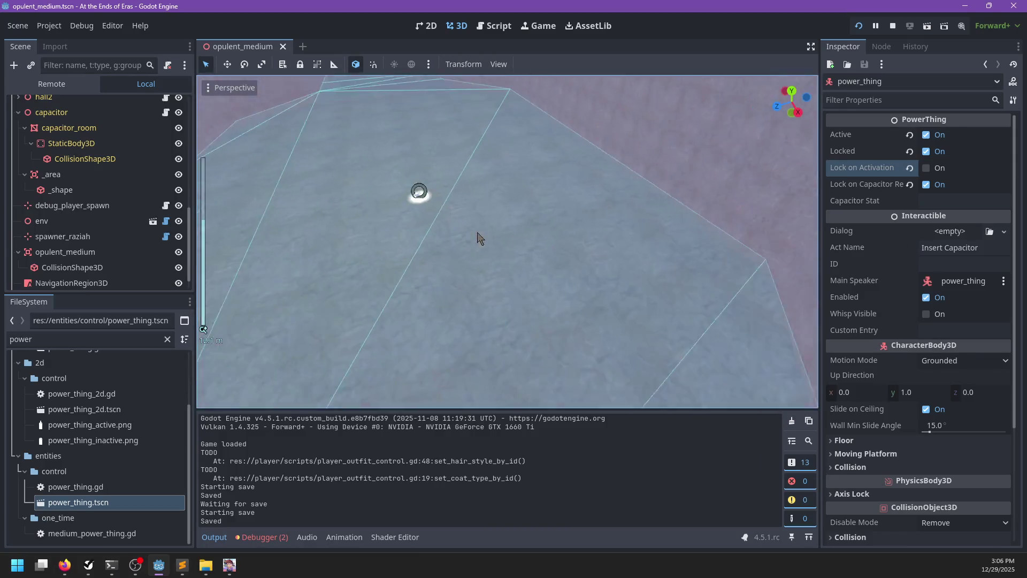
click(409, 189)
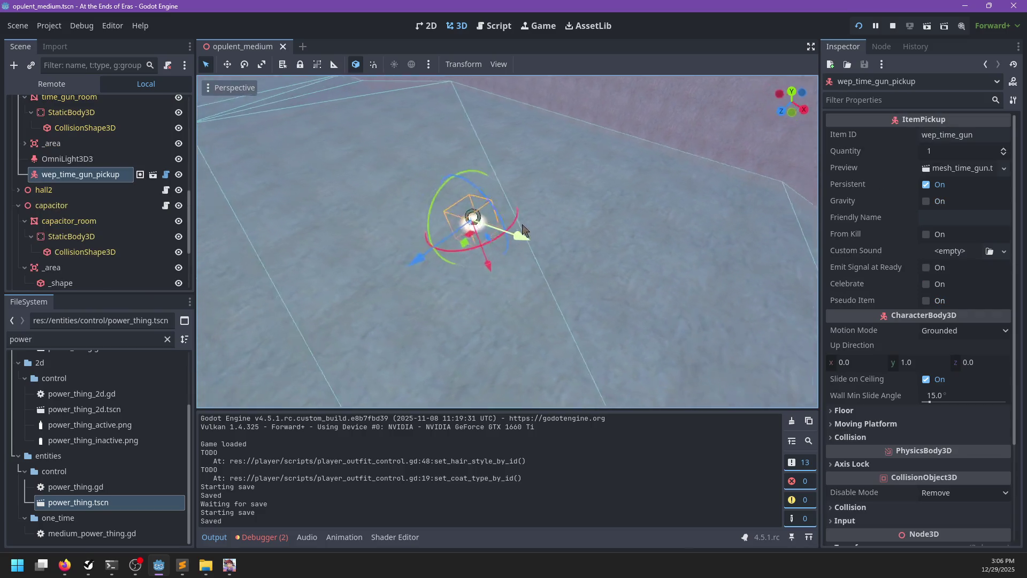
scroll(92, 210, up, 4)
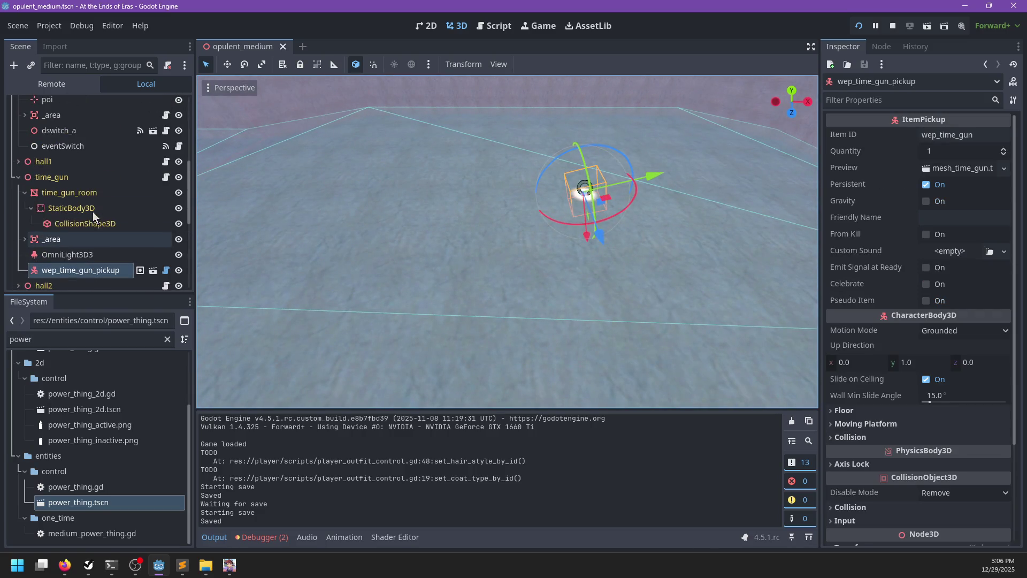
scroll(92, 211, down, 1)
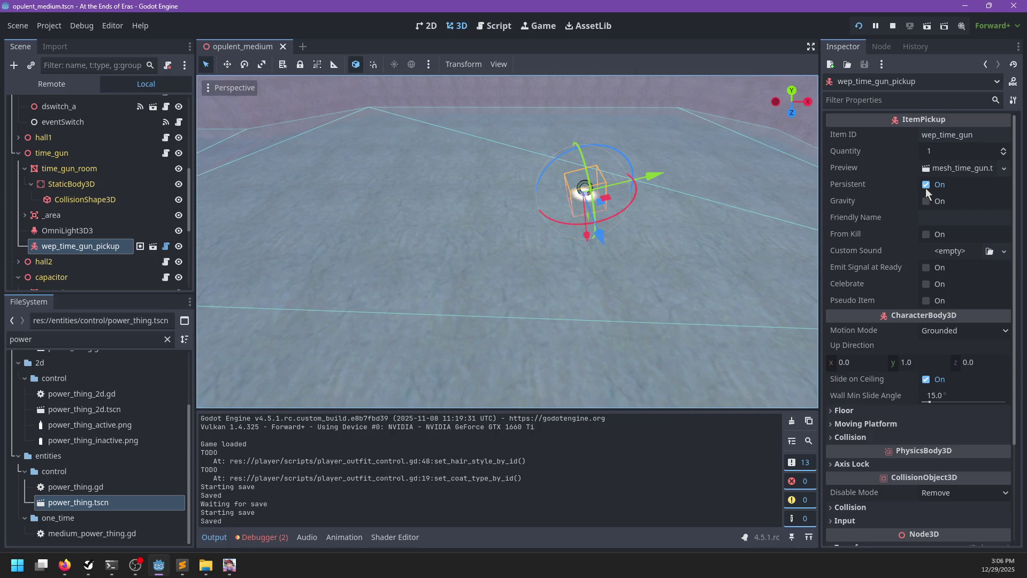
click(166, 246)
click(502, 236)
key(ctrl+f)
text(picked)
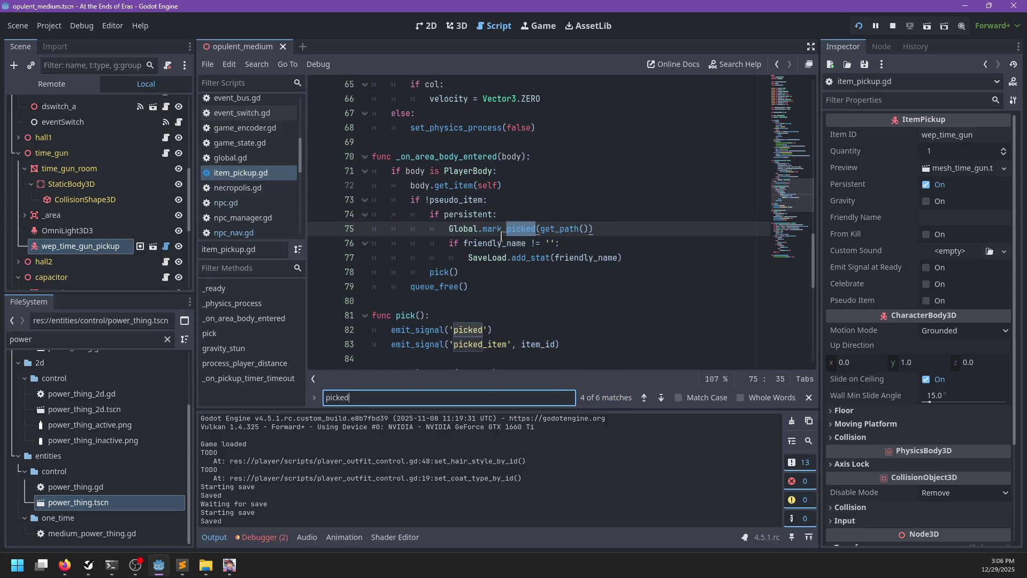
key(Escape)
Follow is_picked into global.gd and inspect the empty mark_picked and is_picked functions.
scroll(501, 235, down, 3)
scroll(508, 234, up, 12)
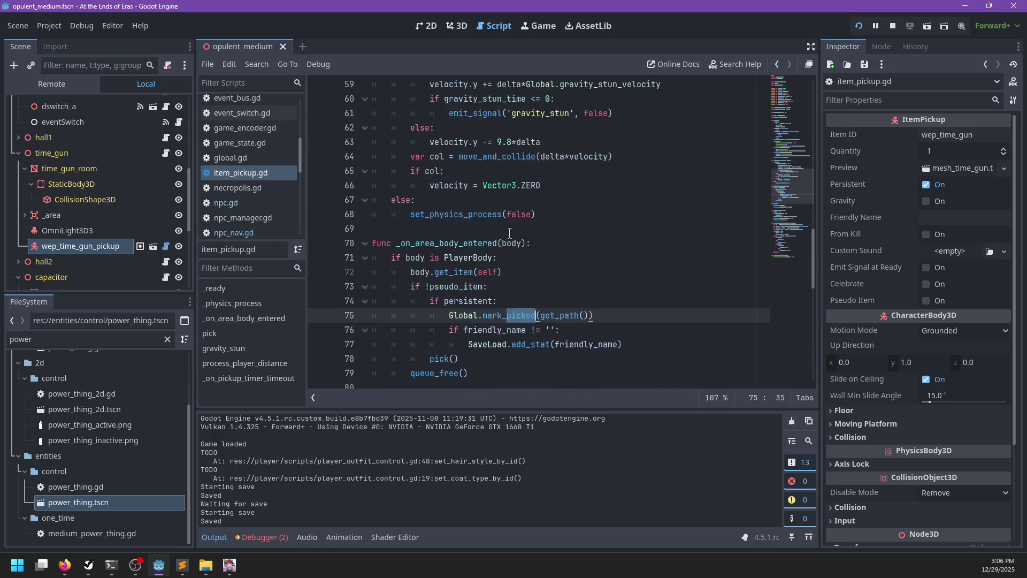
scroll(510, 235, up, 7)
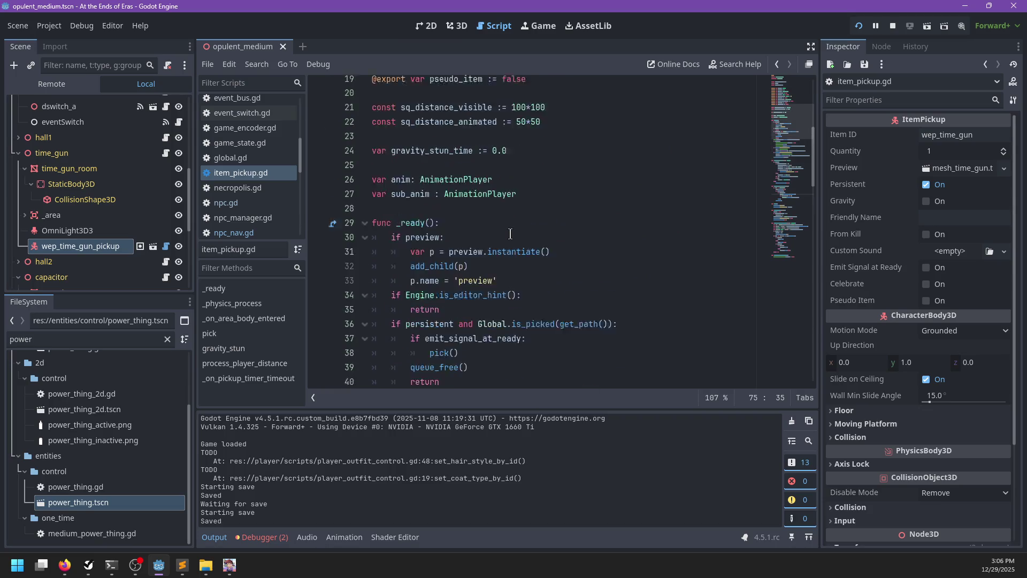
scroll(508, 237, down, 2)
ctrl+click(535, 273)
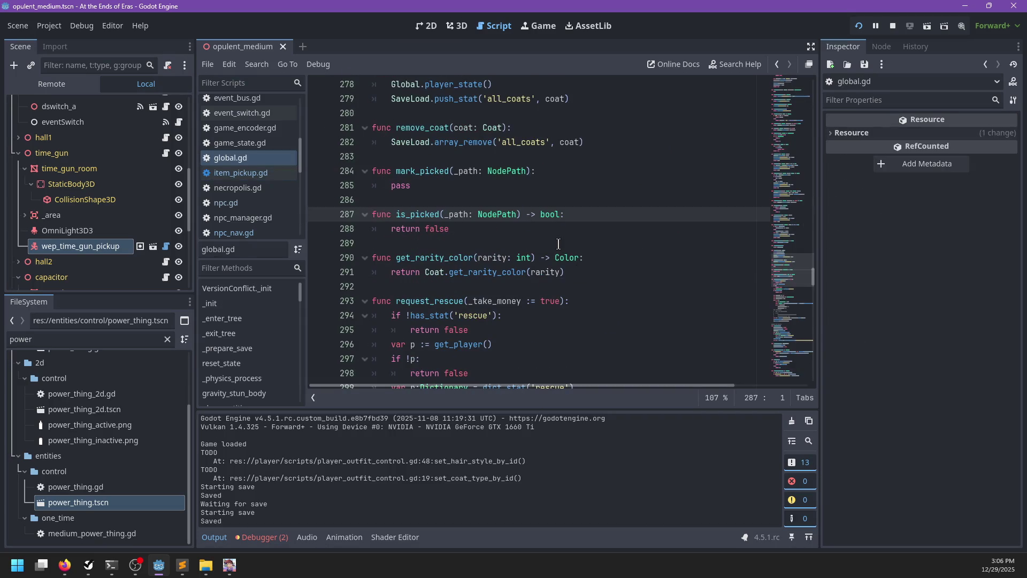
click(466, 228)
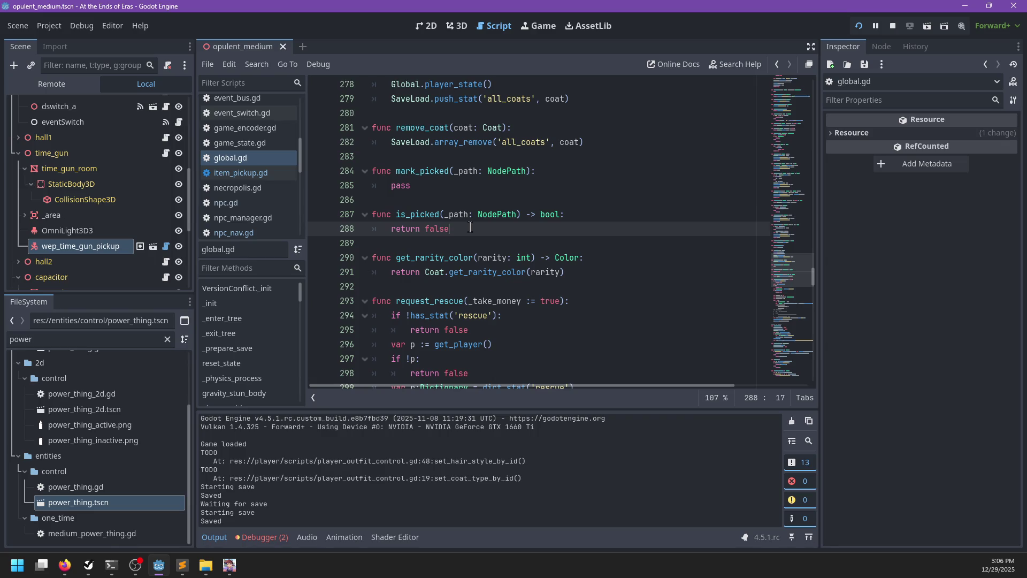
click(458, 176)
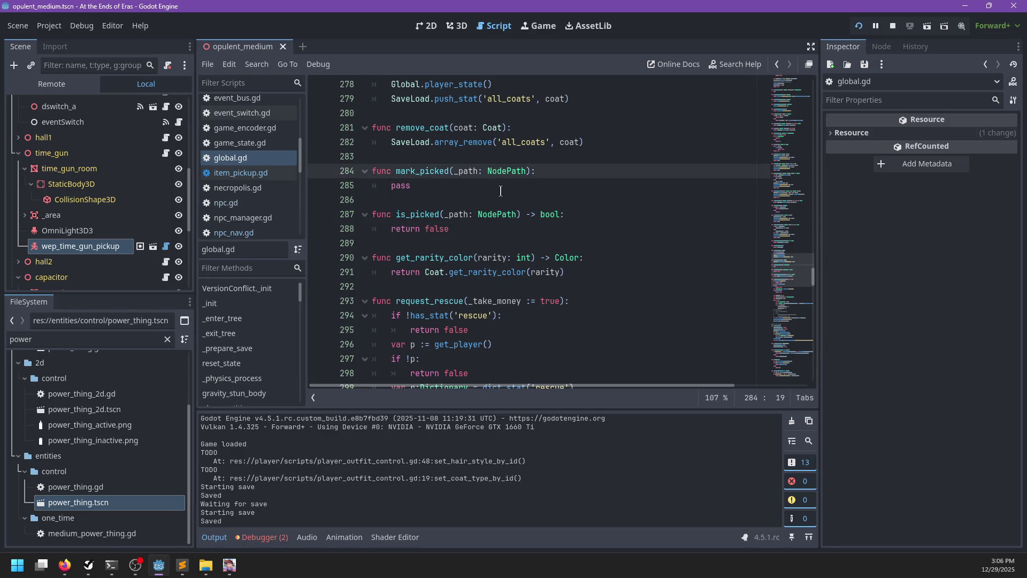
Rename mark_picked's parameter to path and replace its placeholder pass with var s := 'picked'+path.
key(BackSpace)
click(501, 191)
key(shift+Home)
key(BackSpace)
text(r s)
key(ctrl+space)
text(path + "/)
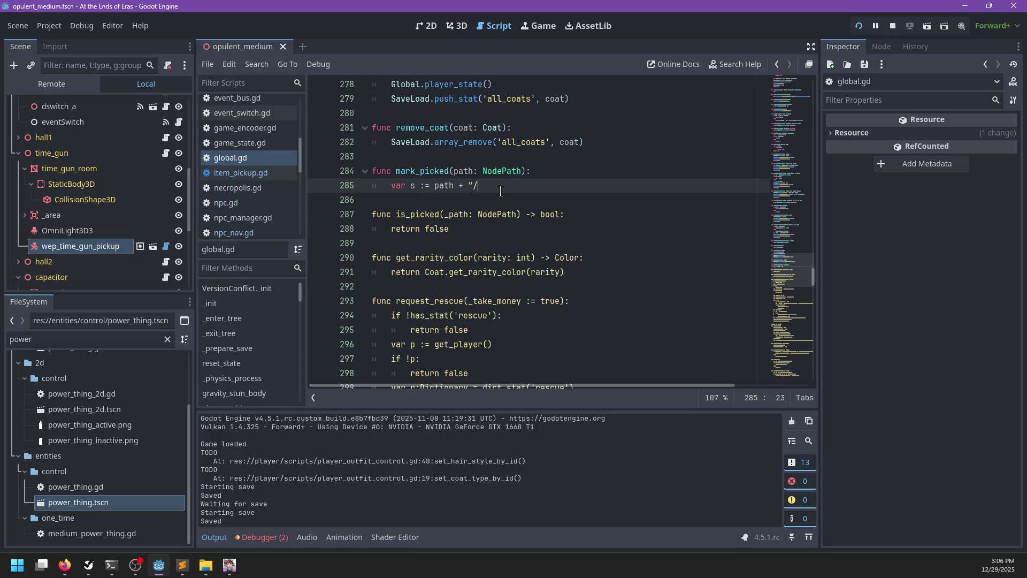
key(BackSpace)
key(BackSpace)
key(BackSpace)
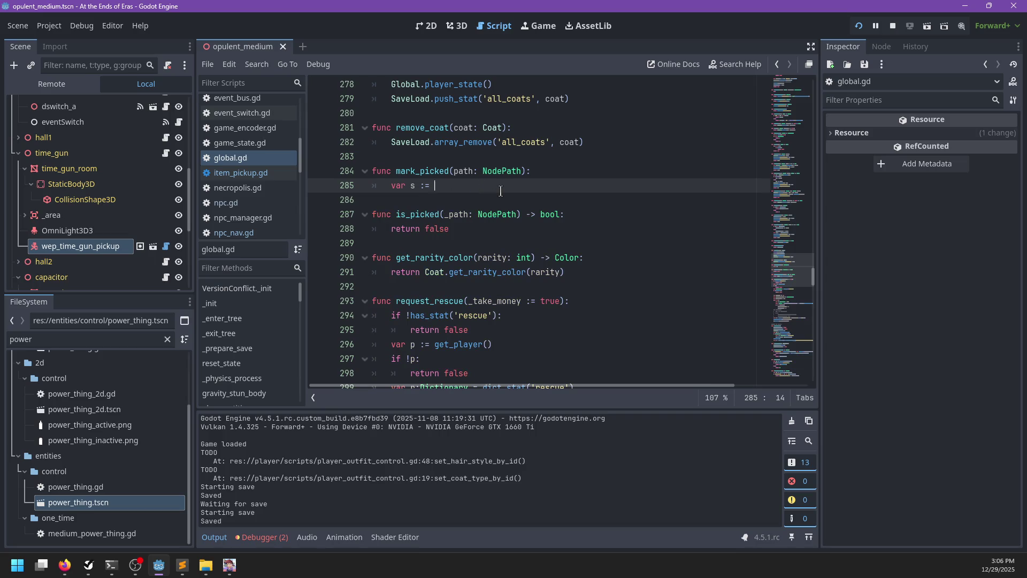
text('picked'+path)
Add set_stat(s, true) to mark_picked and jump to set_stat's definition.
key(Return)
text(turn)
key(ctrl+BackSpace)
text(set_stat()
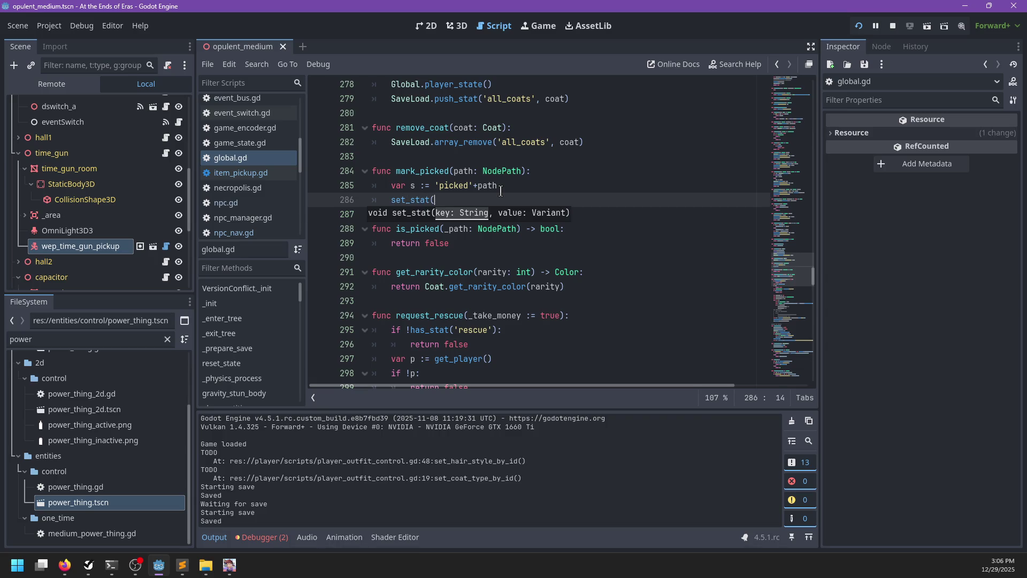
key(ctrl+BackSpace)
key(ctrl+BackSpace)
key(ctrl+z)
text(ue)
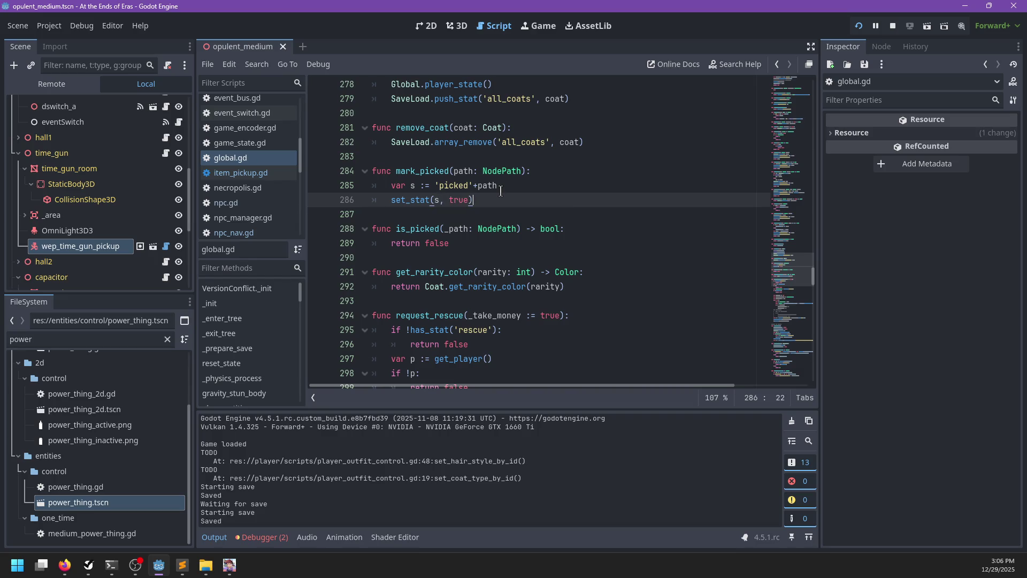
ctrl+click(410, 199)
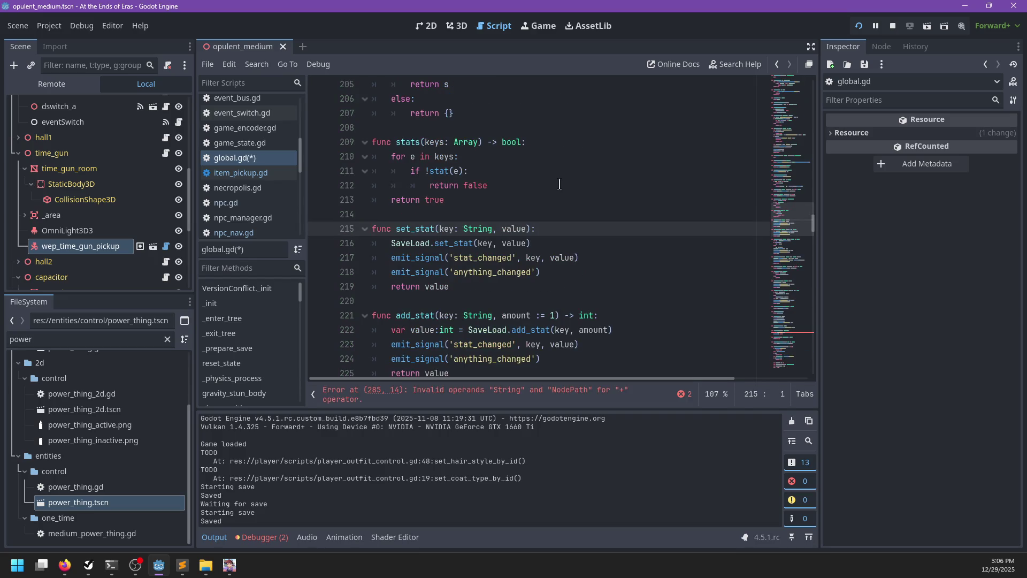
Fix the line 285 error by wrapping path in str(), clear is_picked's return false, and rename _path to path.
click(267, 158)
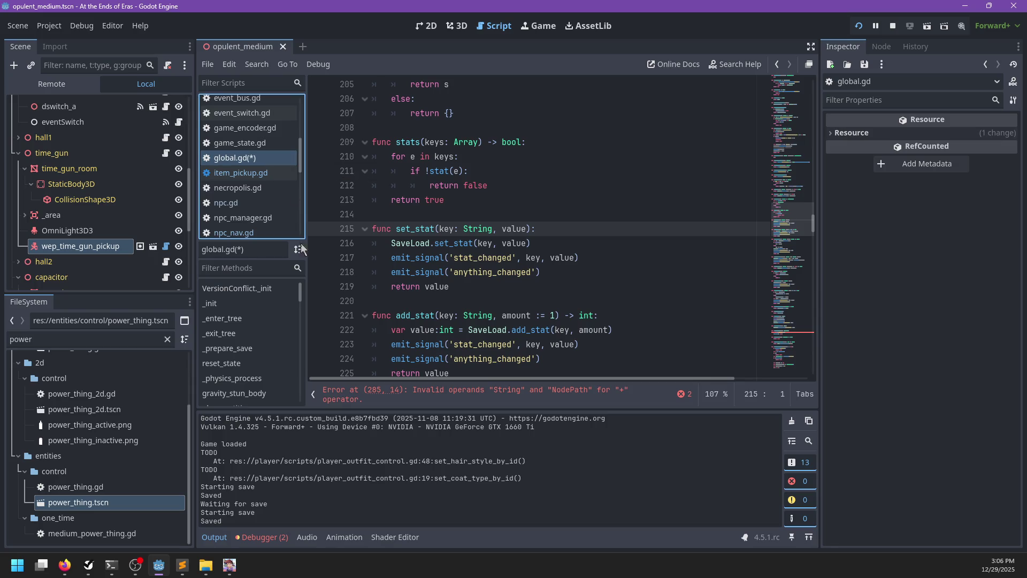
click(401, 395)
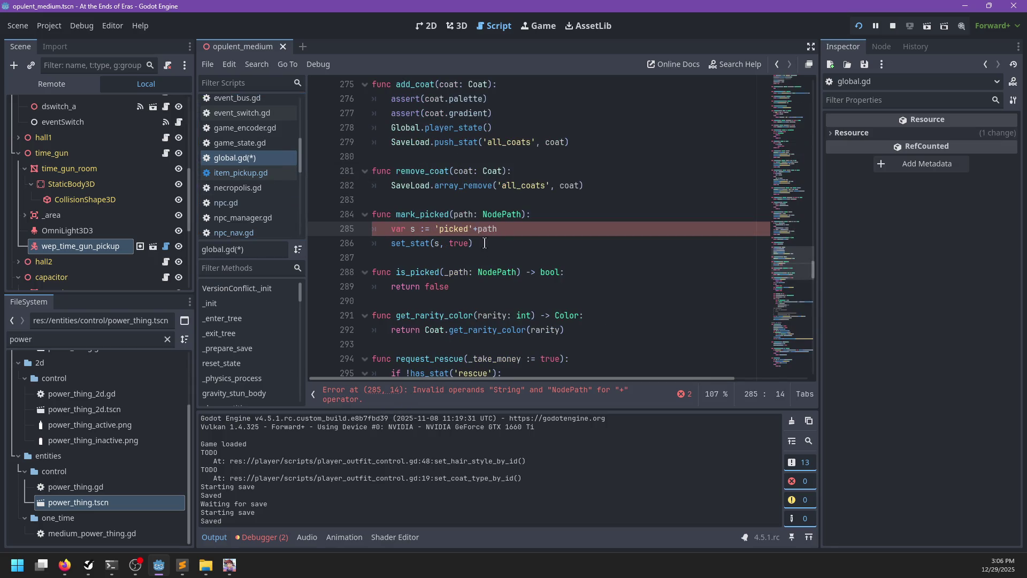
click(524, 245)
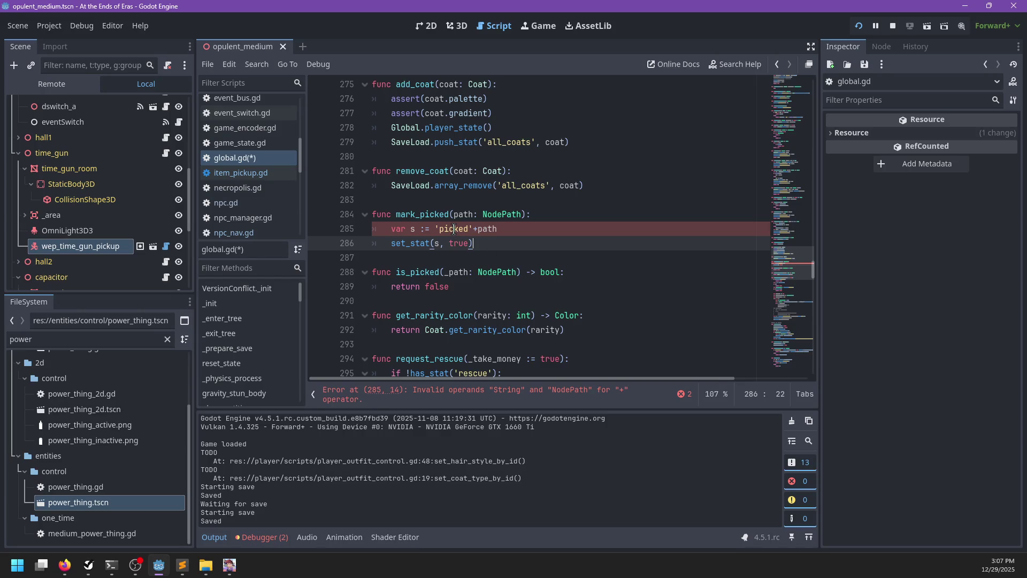
click(518, 236)
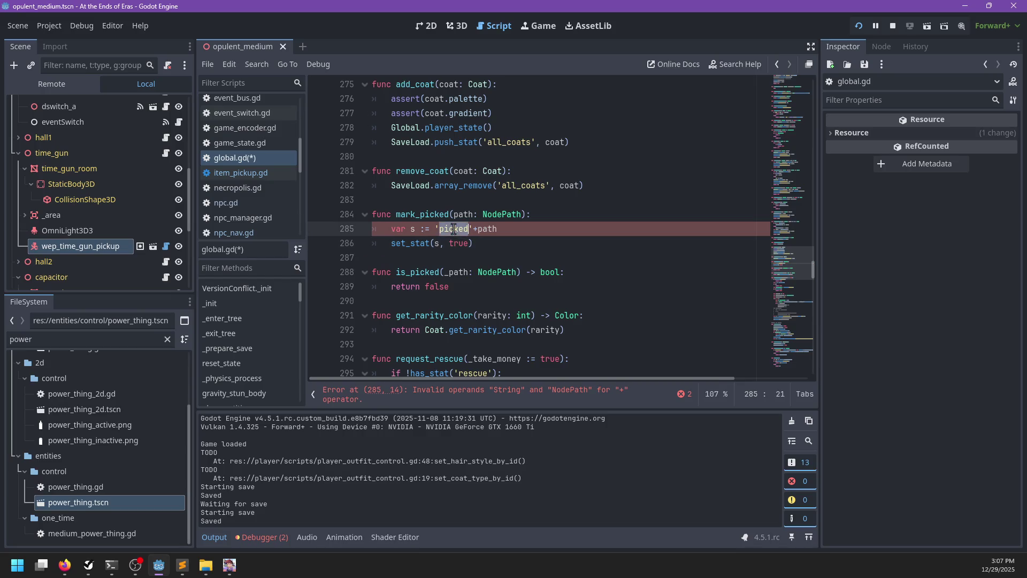
double_click(473, 285)
key(BackSpace)
key(BackSpace)
key(BackSpace)
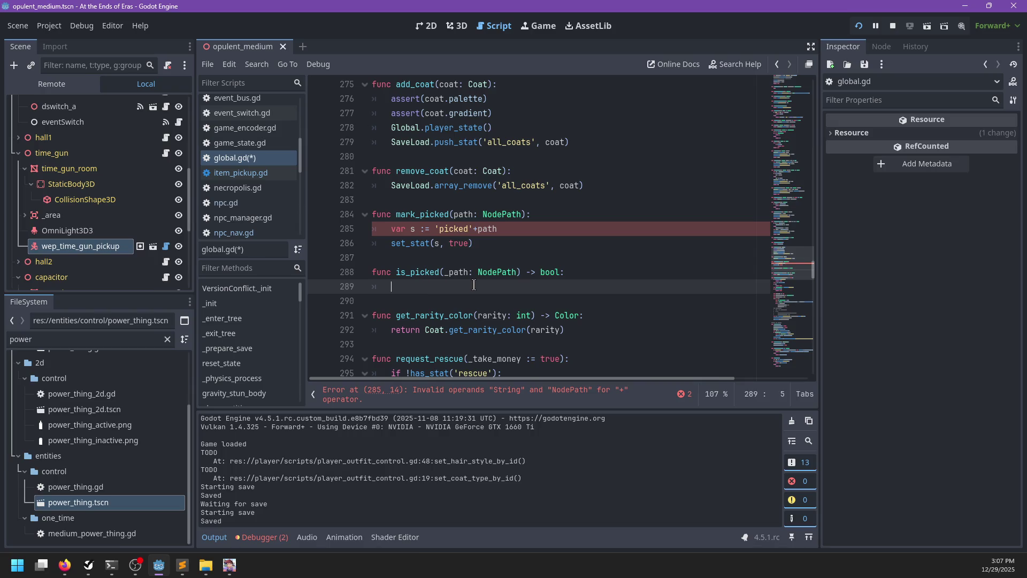
key(Up)
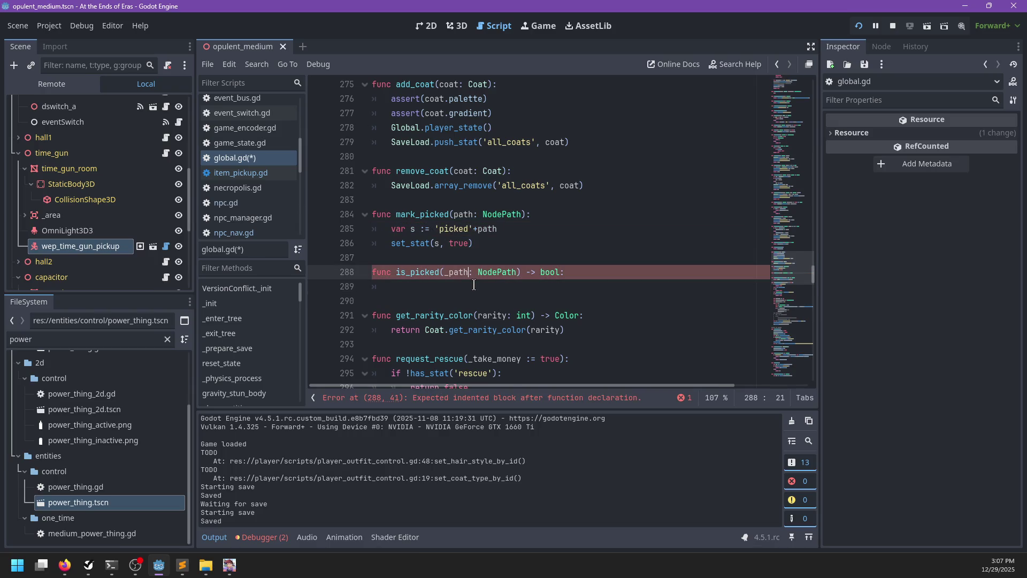
key(Delete)
click(475, 229)
text(str(path)
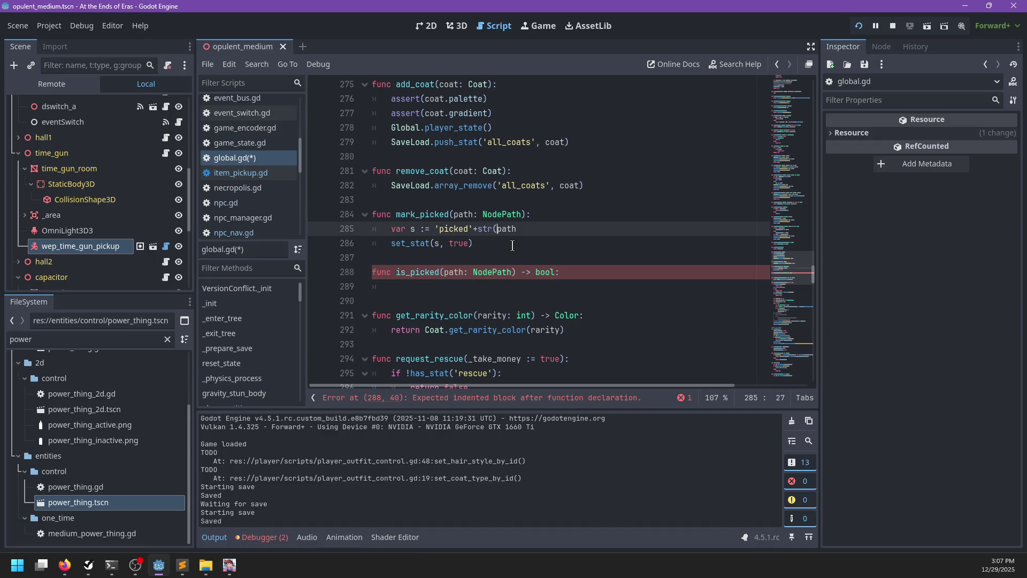
text())
Make is_picked return SaveLoad.get_stat('picked'+str(path)) and save the script.
click(440, 287)
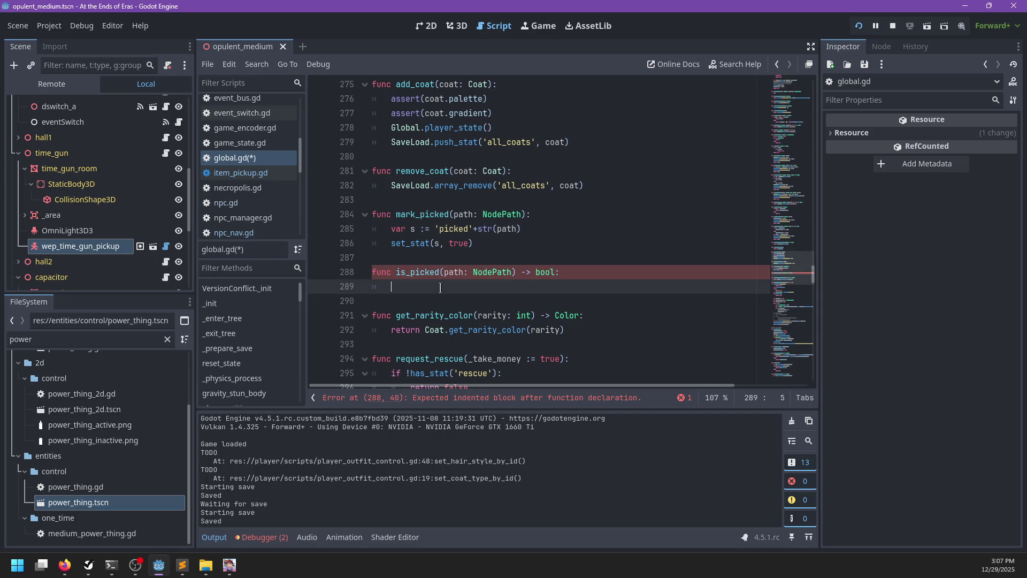
text(return get_stat()
text('picked'+str(path)
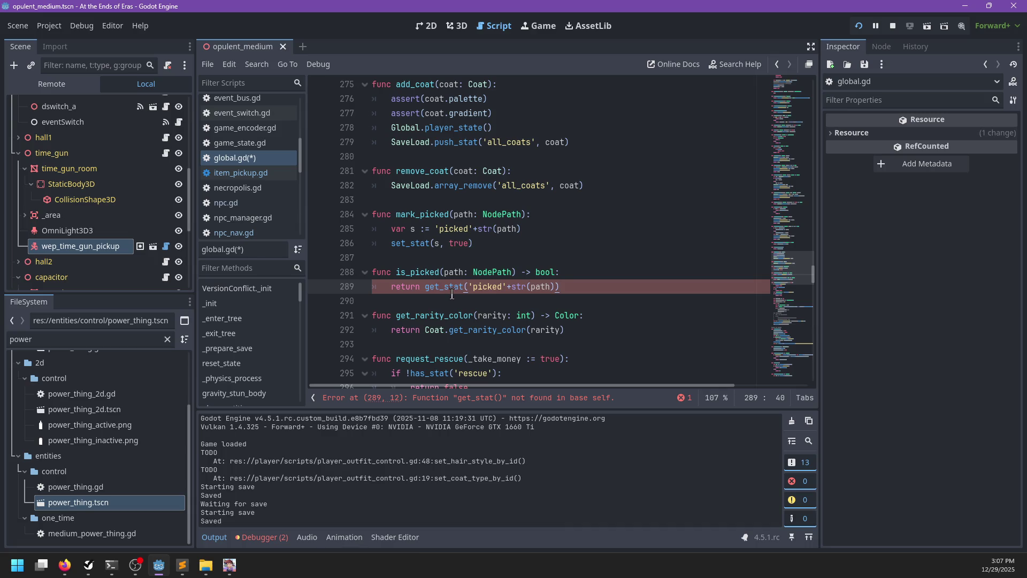
click(427, 287)
key(BackSpace)
key(BackSpace)
key(BackSpace)
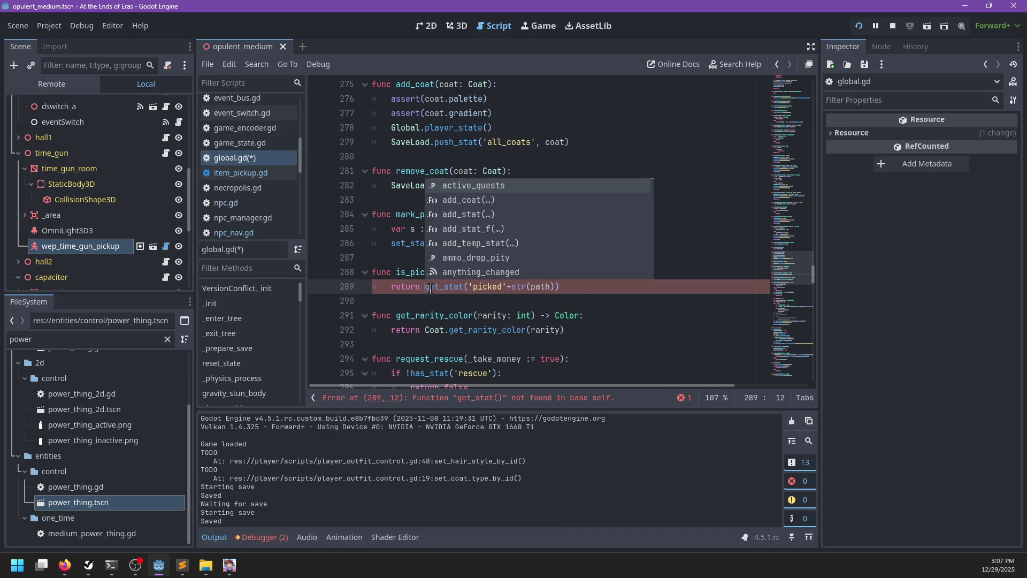
text(return SaveLoad.,)
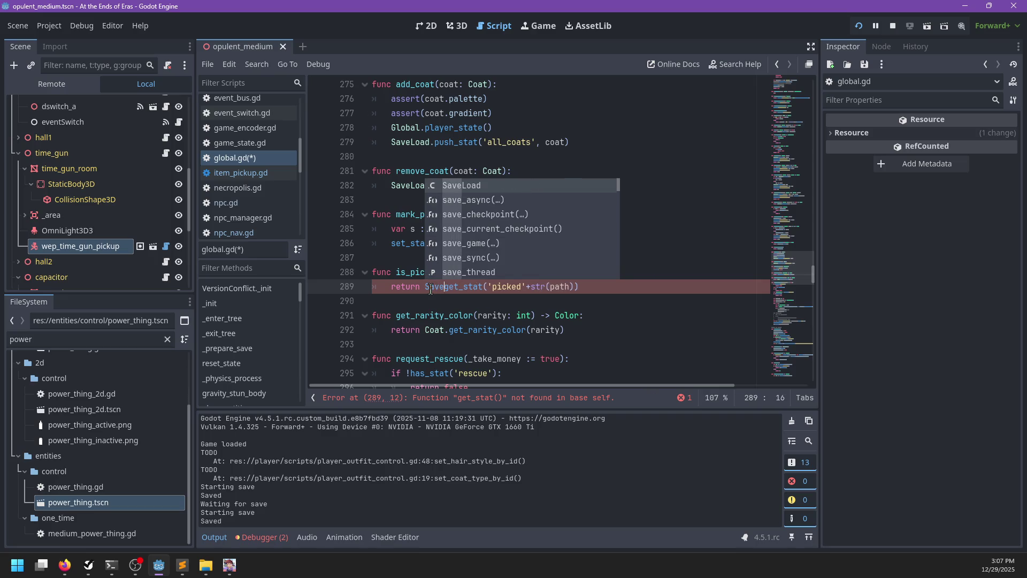
key(BackSpace)
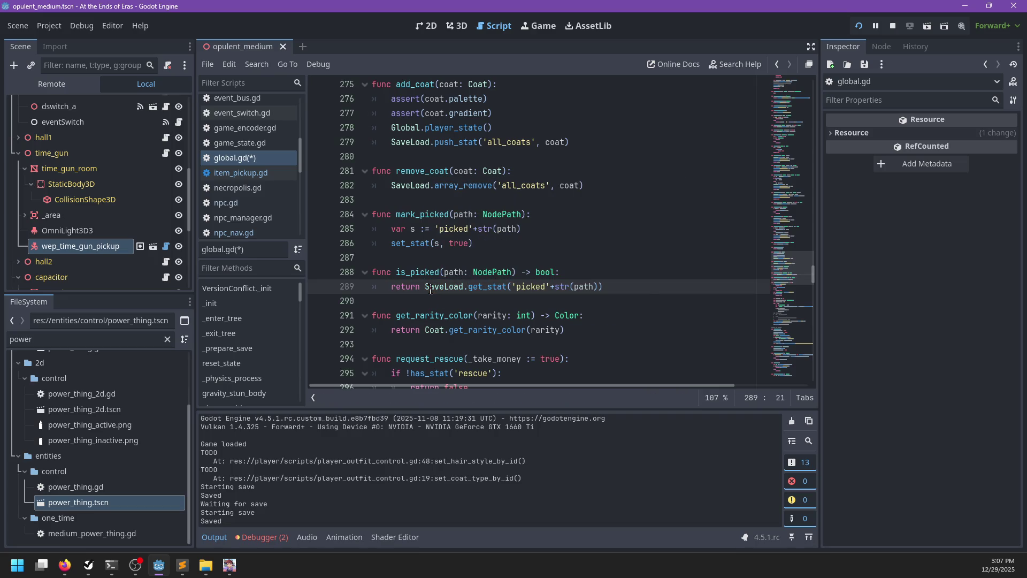
key(ctrl+s)
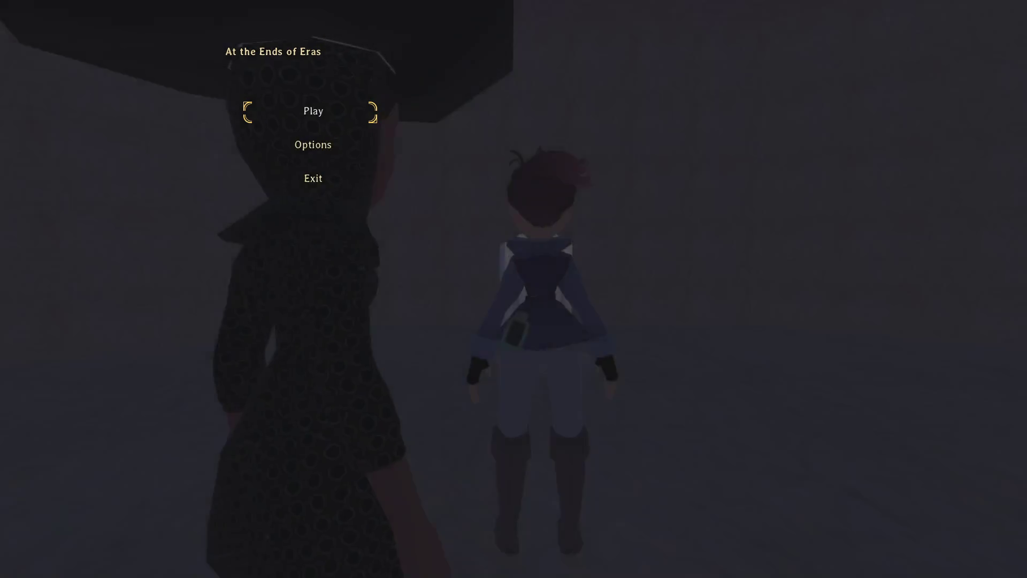
Play to the Time Distorter pickup, then Save and Quit and exit the game.
key(Return)
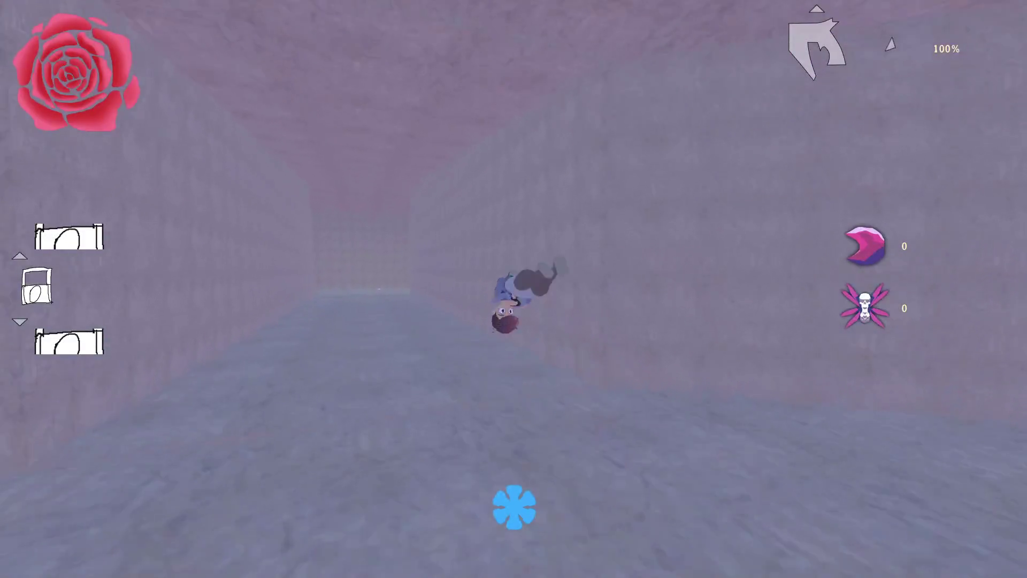
key(w)
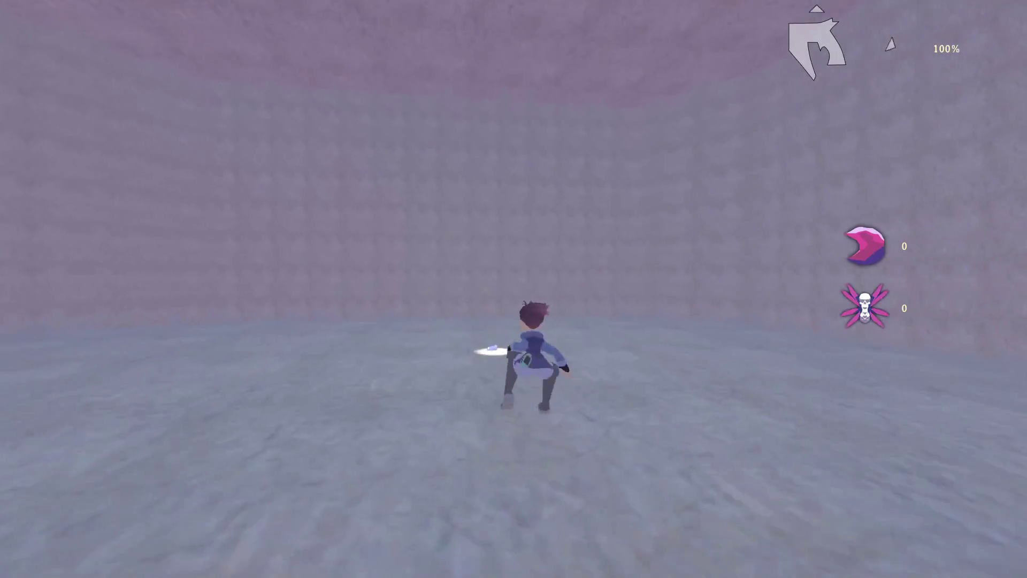
key(w)
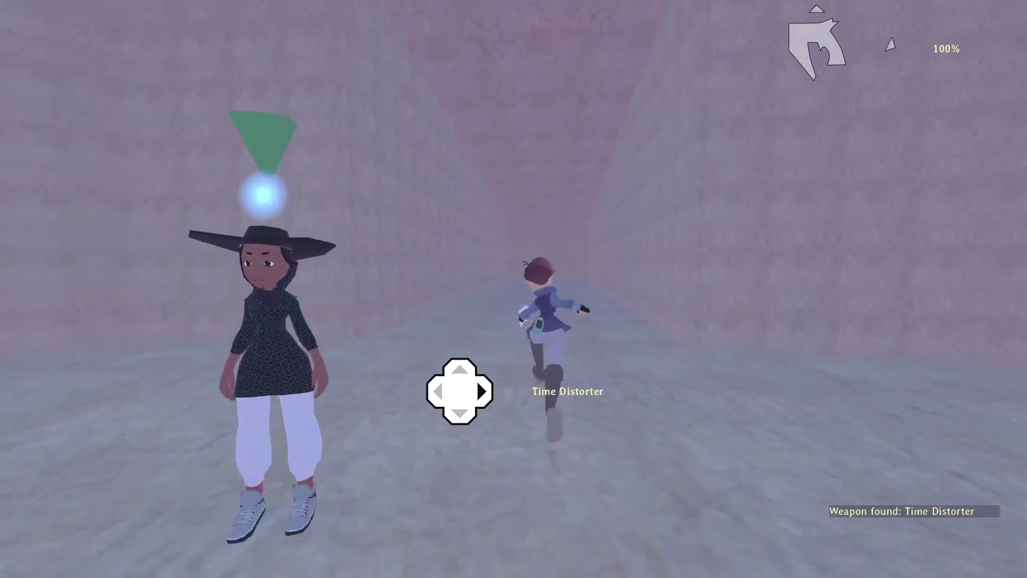
key(w)
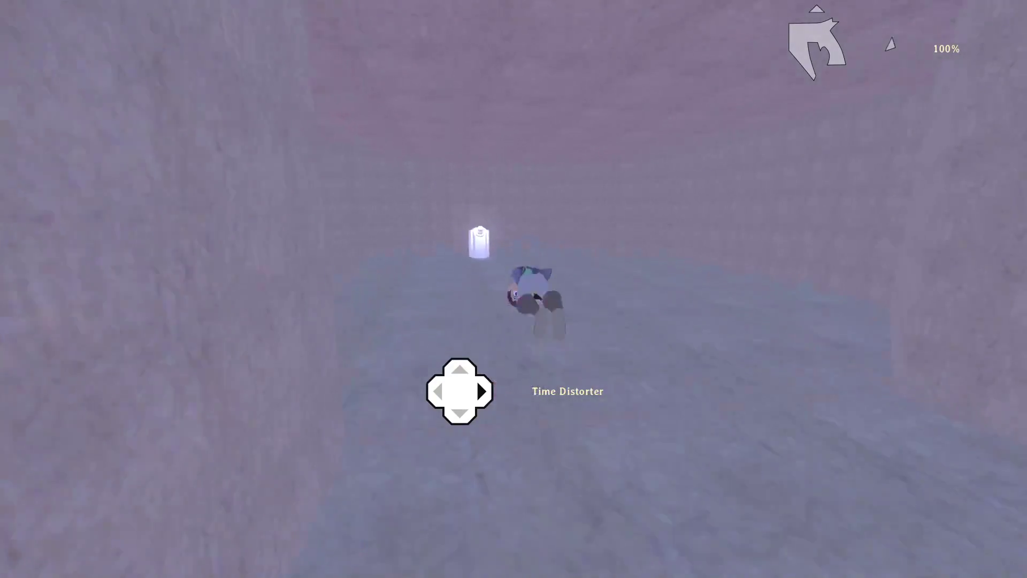
key(w)
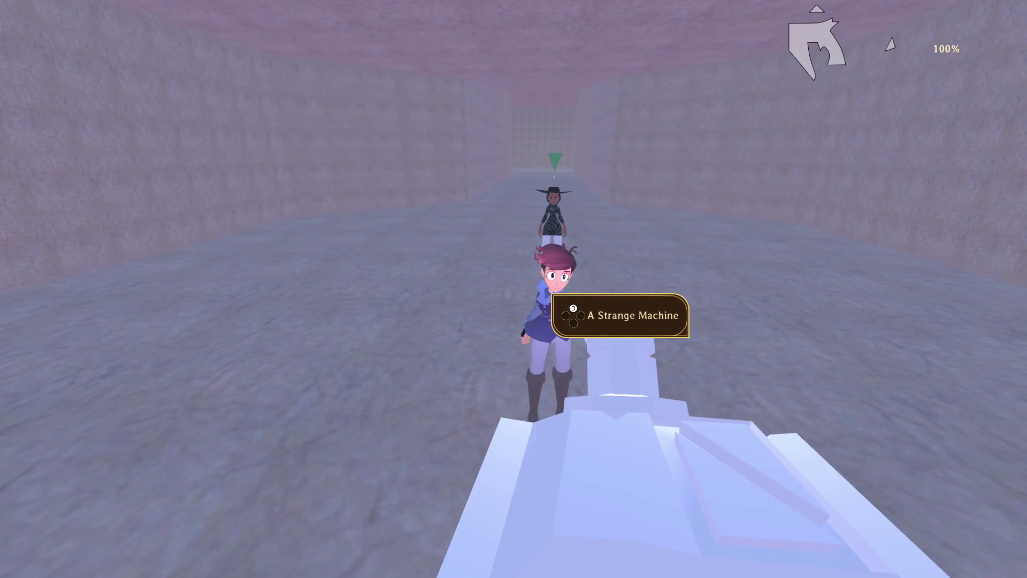
key(Escape)
key(Down)
key(Down)
key(Return)
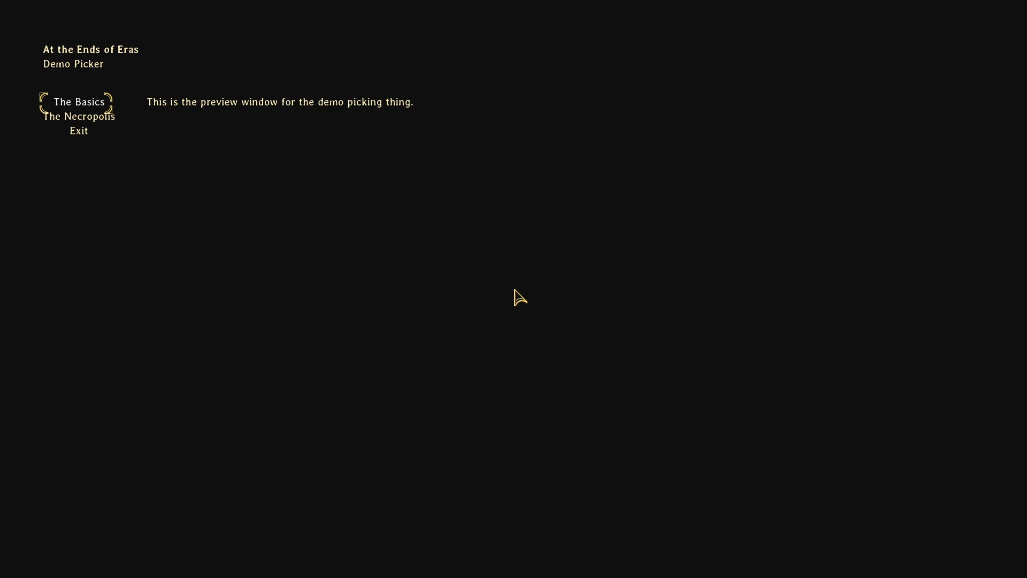
key(Down)
key(Down)
key(Return)
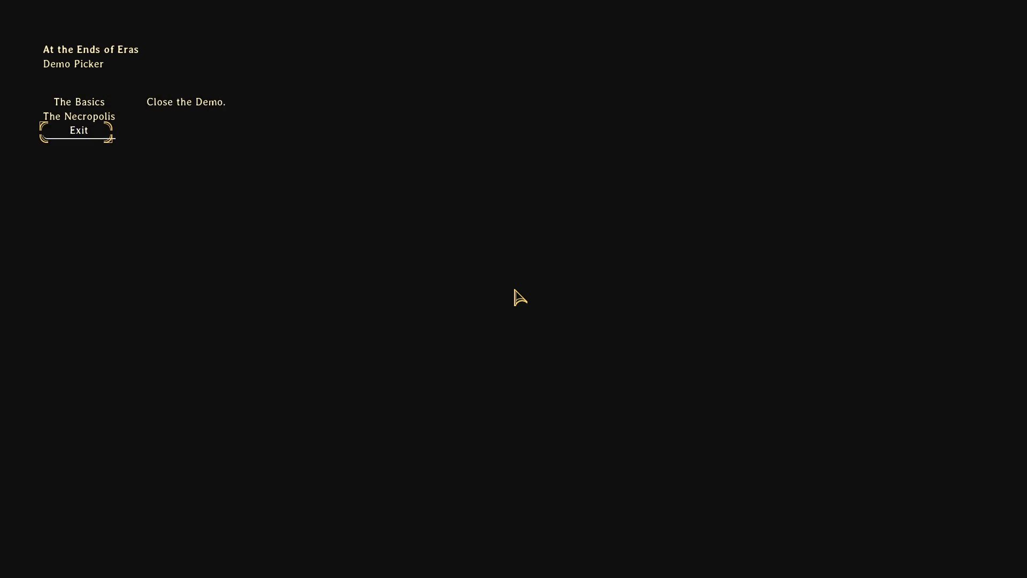
Relaunch the game with F5, then Save and Quit and exit back to the editor.
key(F5)
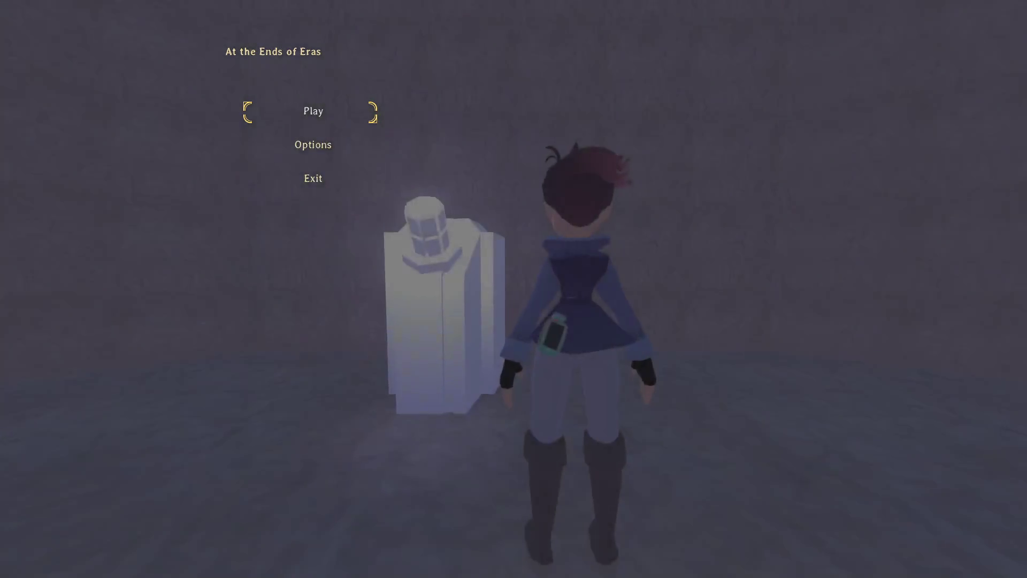
key(Return)
key(w)
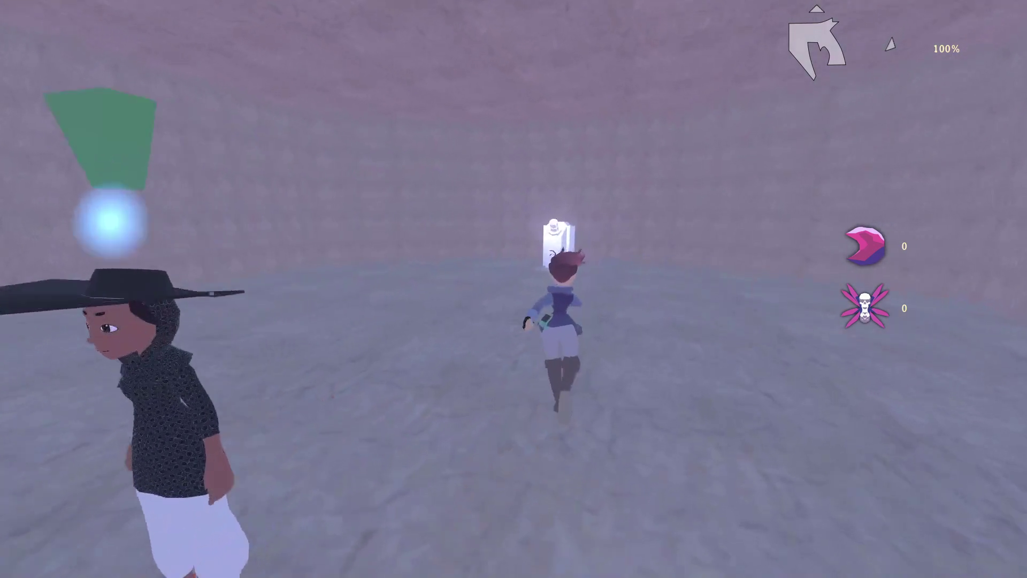
key(Escape)
key(Down)
key(Down)
key(Down)
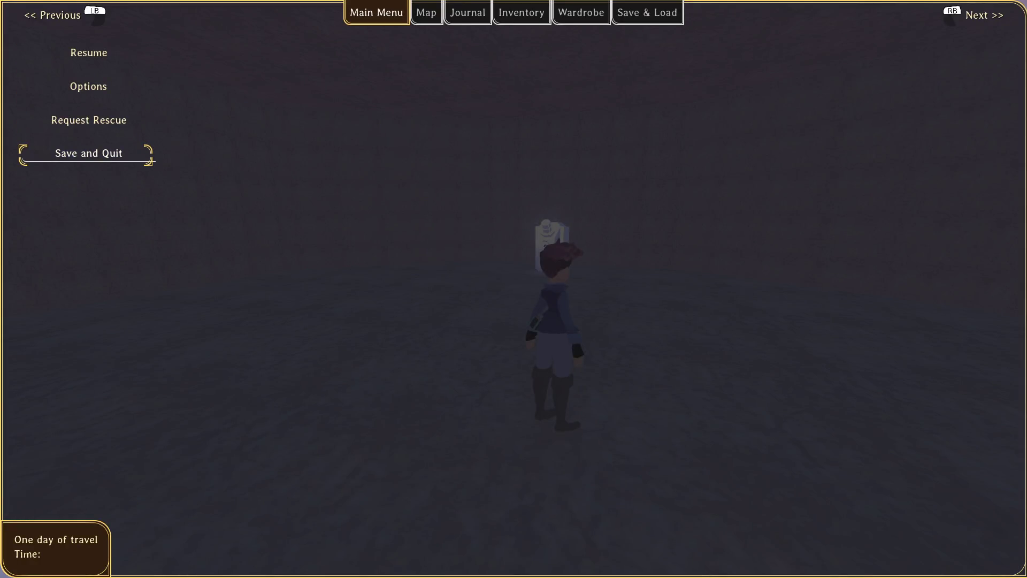
key(Return)
click(85, 138)
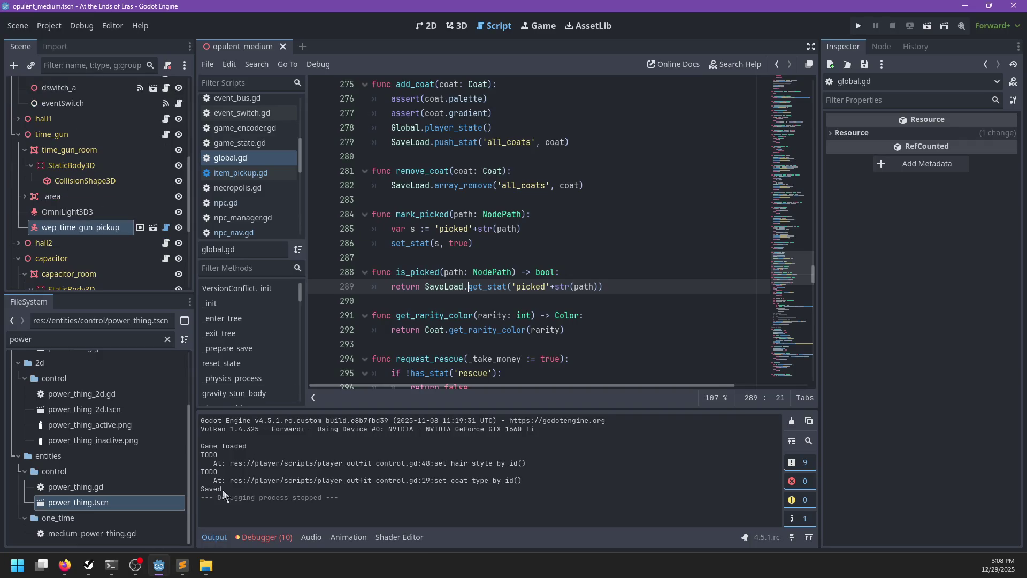
Bring up NP-ToDo and select The basics task.
click(89, 566)
scroll(371, 245, up, 5)
scroll(371, 245, up, 10)
click(298, 130)
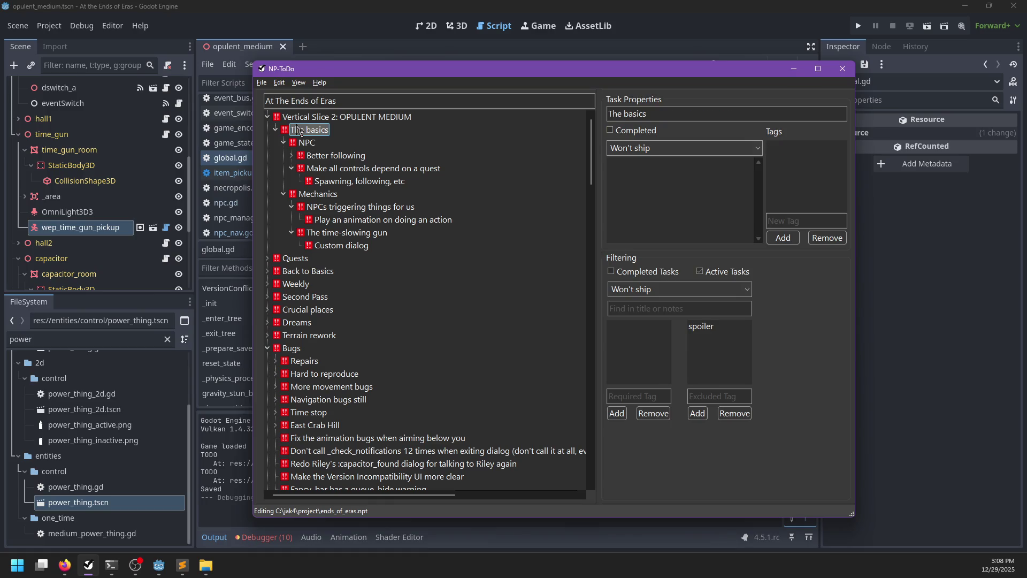
Under Mechanics, add a subtask about objects and a Thermal vision task.
click(314, 197)
key(Insert)
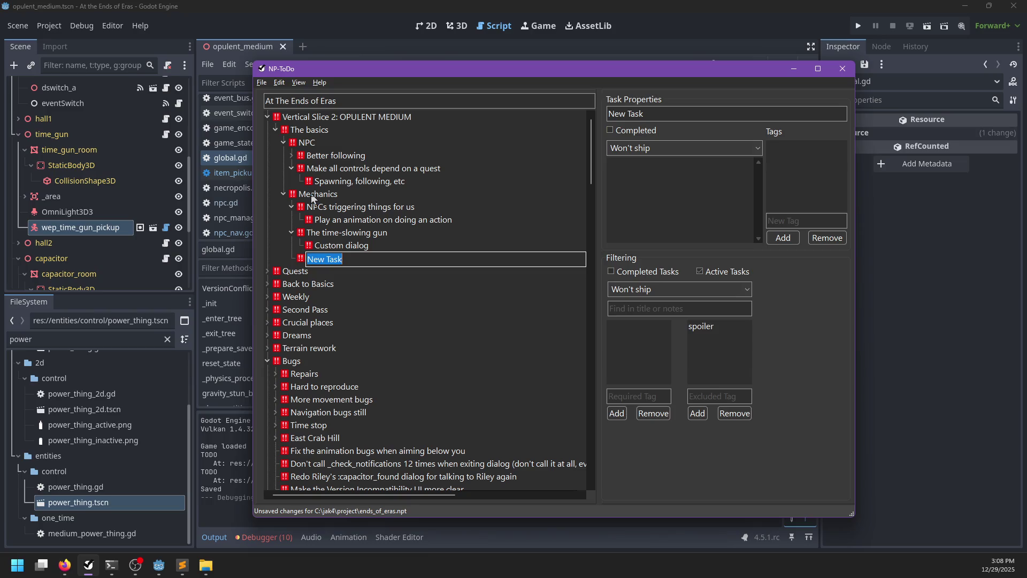
text(Zoom in to inspect objcets)
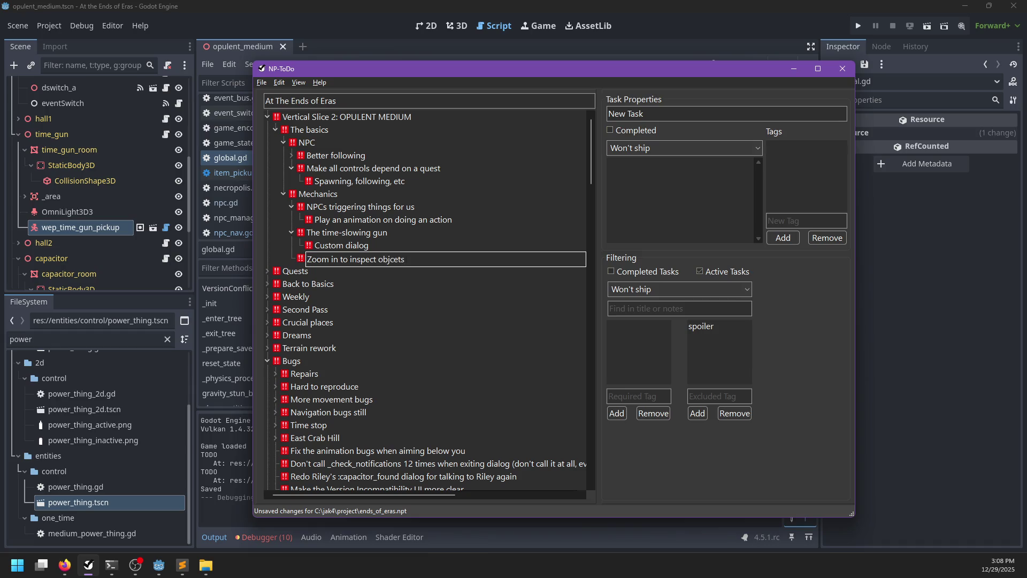
key(ctrl+BackSpace)
text(objec)
text(ts)
key(Return)
text(Thermal vision)
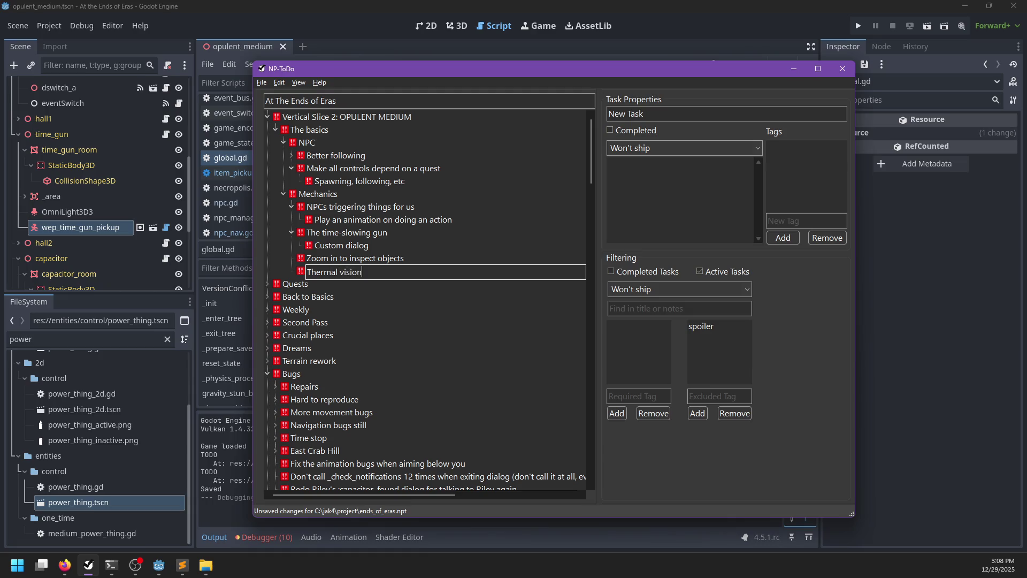
key(Return)
key(Tab)
Give Thermal vision subtasks for time-slow compatibility and detecting optional paths.
text(C)
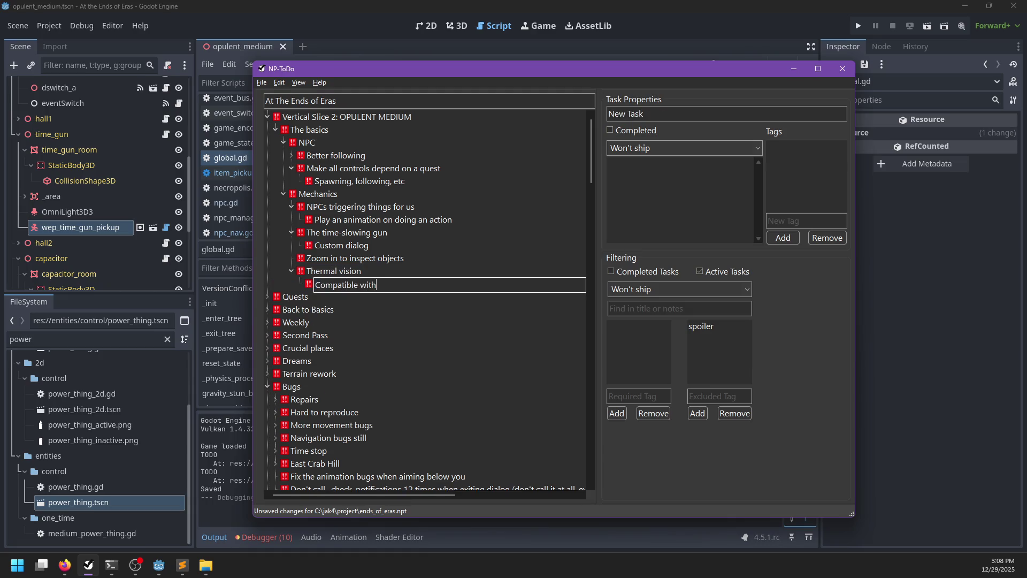
key(Return)
key(Up)
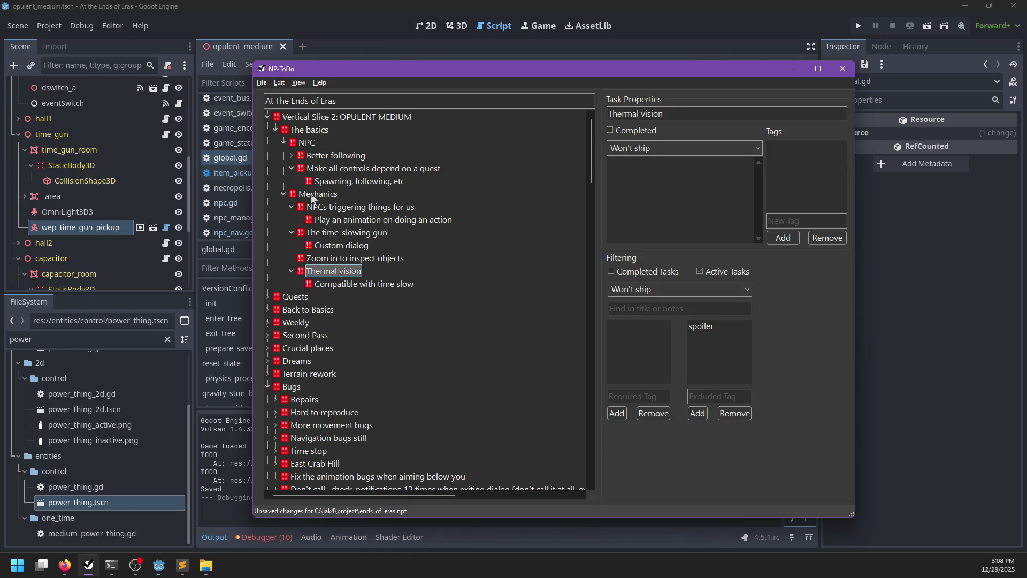
key(Tab)
text(Det)
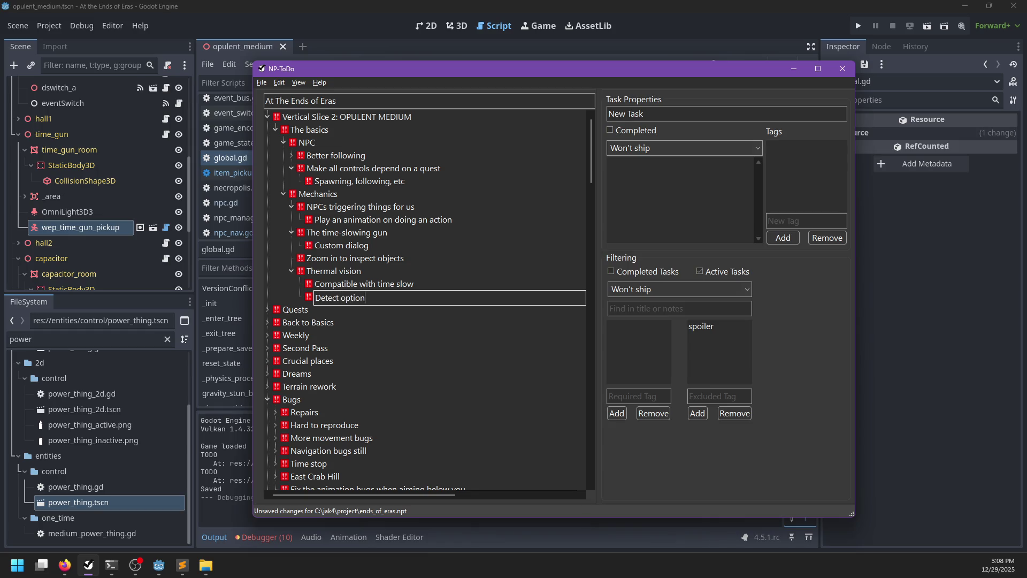
text(hs)
key(Return)
Add a 3D map task with subtask 'Zoom in to view model overlaid on screen'.
key(Up)
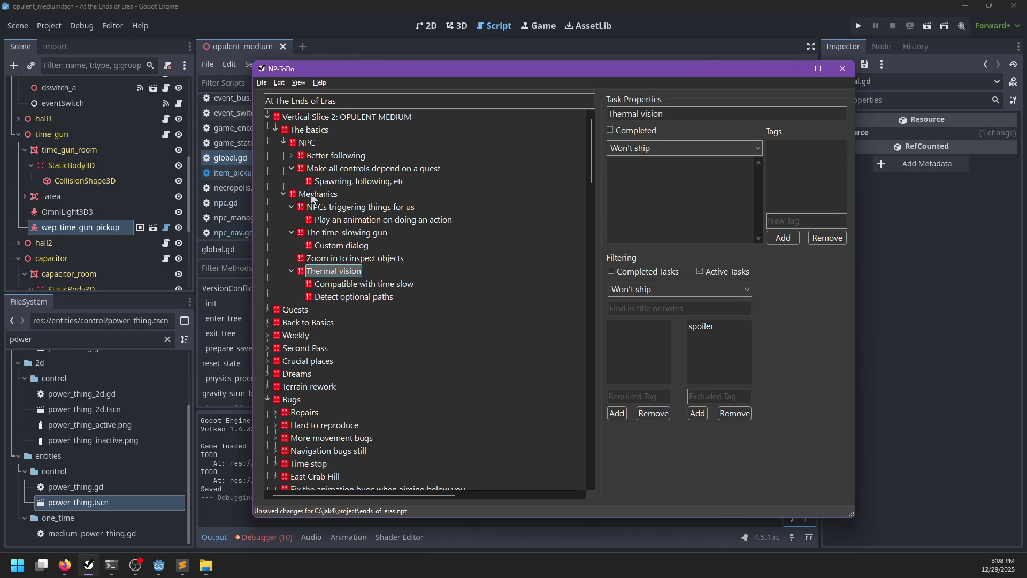
key(Tab)
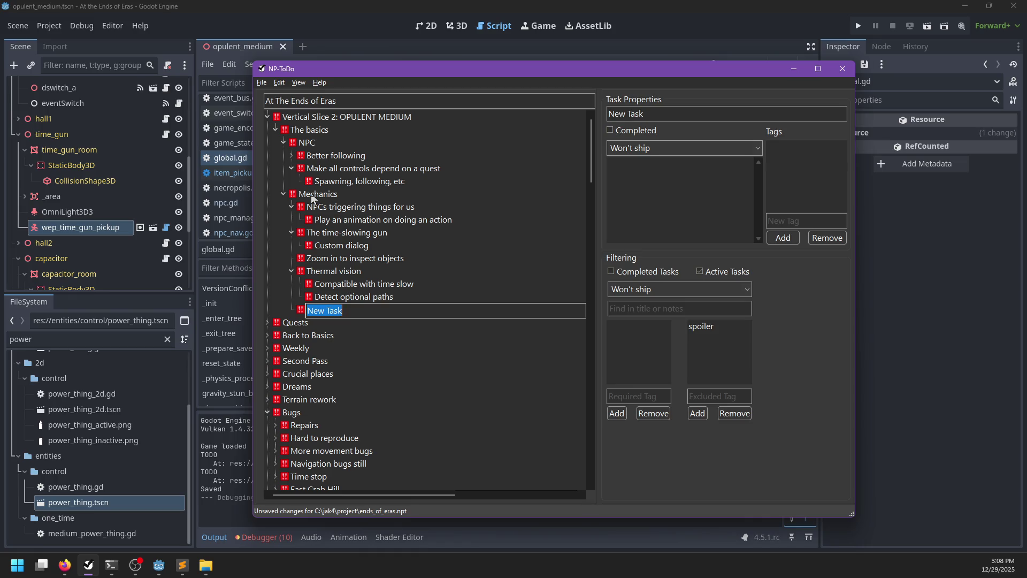
text(3D map)
key(Return)
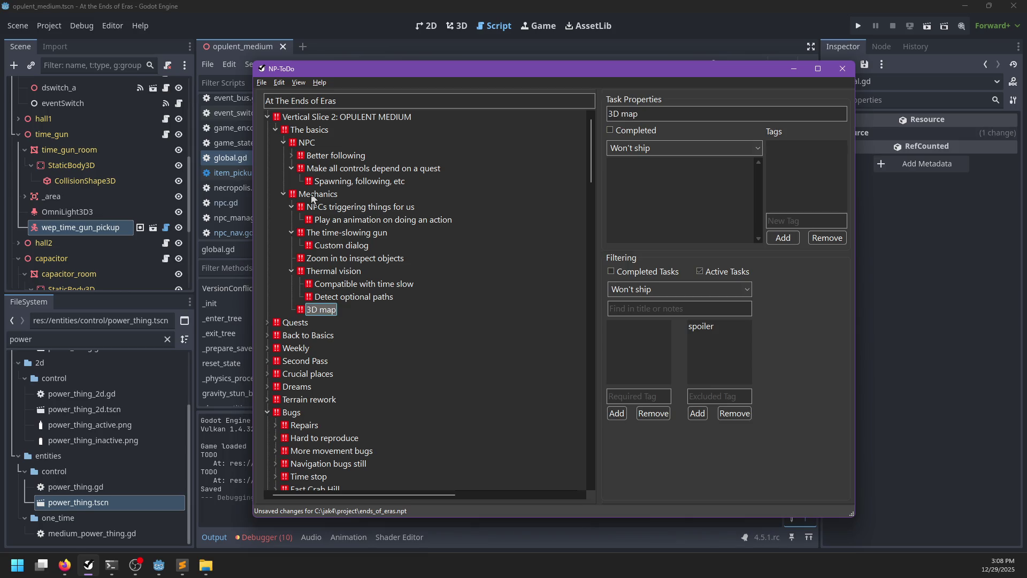
key(Insert)
text(Zoom in t)
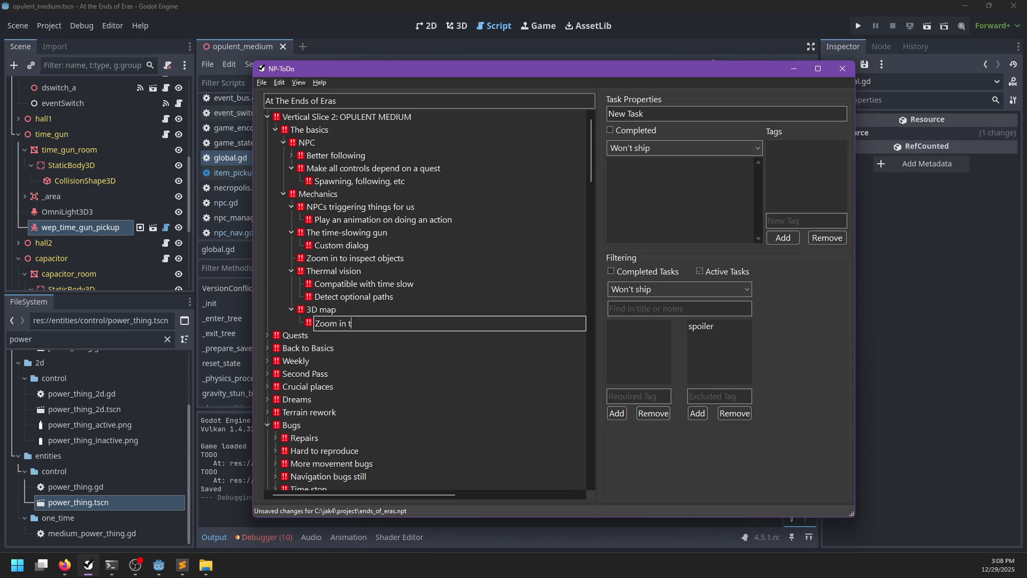
text(o view model overlaid on screen)
key(Return)
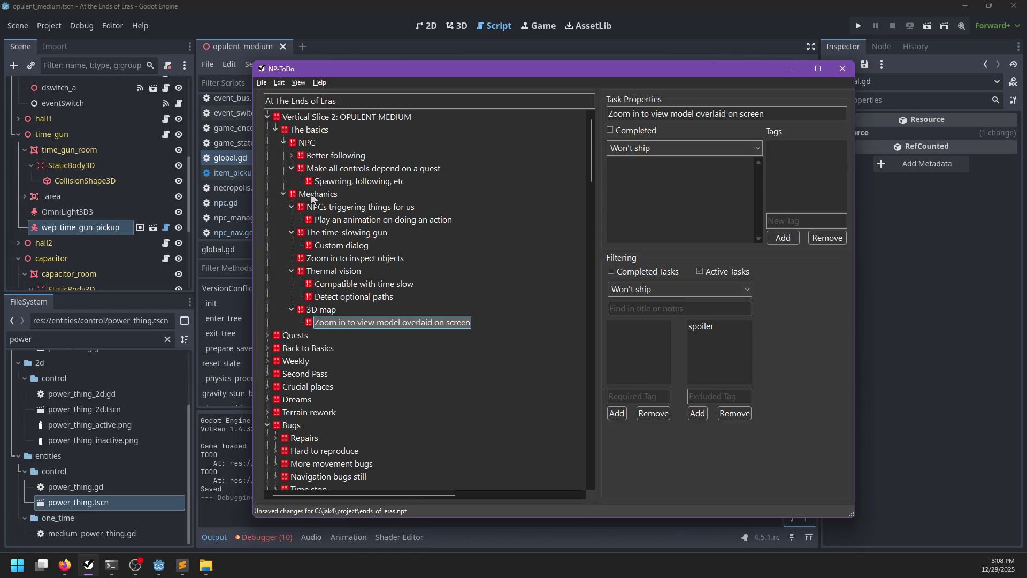
click(461, 54)
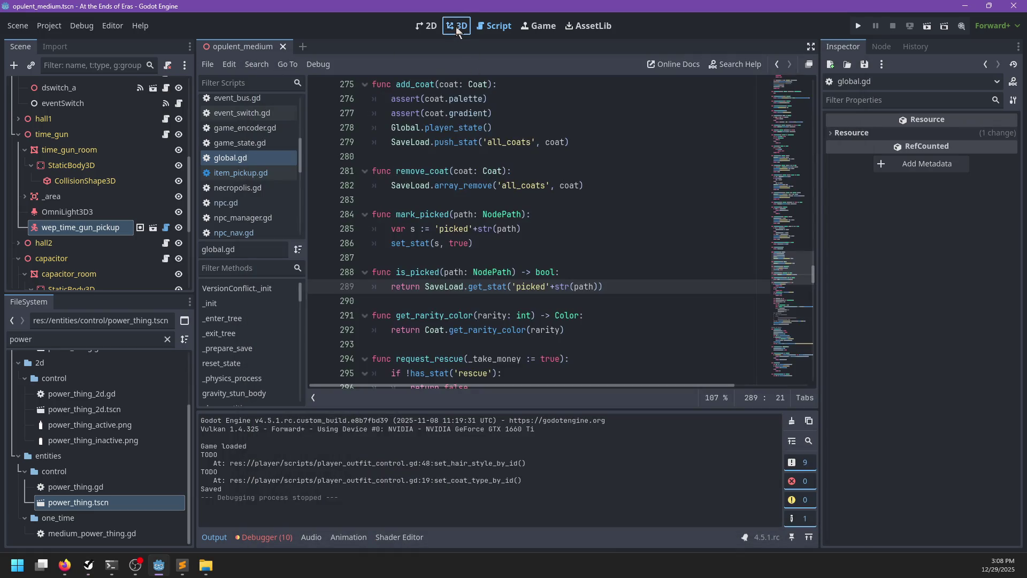
Switch to the 3D workspace and orbit around the time gun pickup.
click(457, 31)
scroll(481, 286, up, 5)
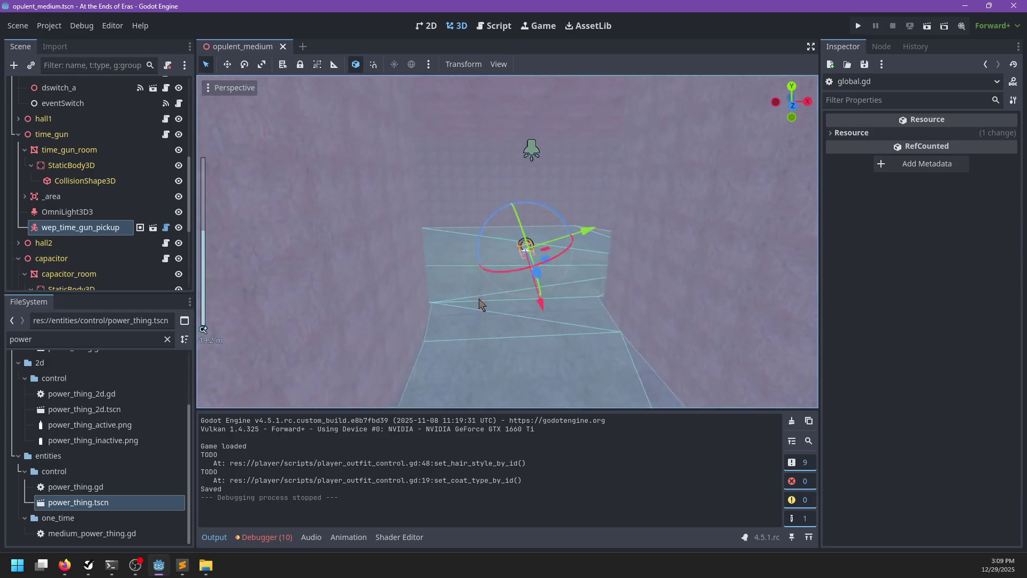
scroll(349, 216, up, 3)
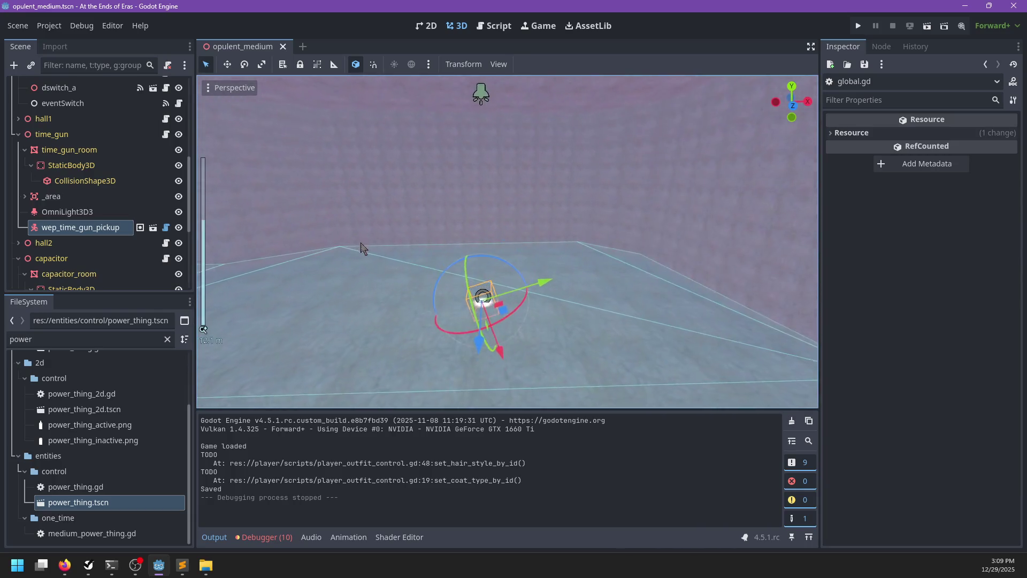
scroll(360, 246, up, 3)
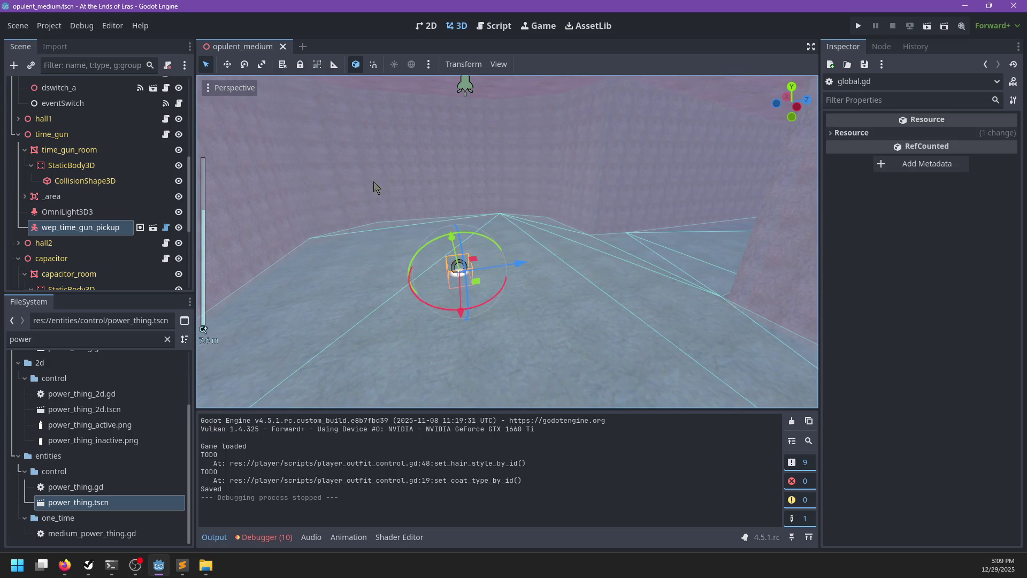
mouse_move(376, 189)
mouse_down()
mouse_move(348, 233)
mouse_move(459, 268)
mouse_move(485, 289)
mouse_move(524, 271)
mouse_move(612, 277)
mouse_move(482, 328)
mouse_move(562, 321)
mouse_move(385, 284)
mouse_move(338, 311)
mouse_move(615, 259)
mouse_up()
scroll(503, 278, down, 5)
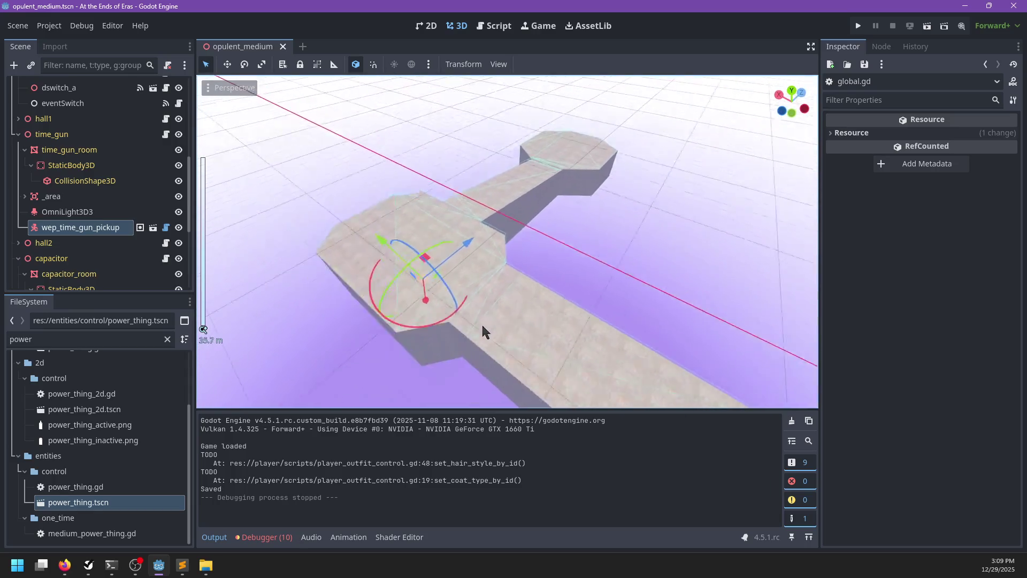
scroll(503, 323, down, 2)
scroll(560, 299, up, 2)
Orbit to view the whole hall layout, then select the 3D map task in NP-ToDo.
scroll(338, 310, down, 2)
scroll(543, 266, down, 3)
mouse_move(543, 266)
mouse_down()
mouse_move(355, 319)
mouse_move(591, 249)
mouse_move(399, 291)
mouse_move(655, 273)
mouse_move(489, 289)
mouse_move(702, 282)
mouse_move(442, 337)
mouse_move(413, 293)
mouse_move(455, 248)
mouse_move(537, 241)
mouse_move(550, 280)
mouse_move(494, 262)
mouse_up()
scroll(448, 300, up, 3)
scroll(438, 332, up, 2)
scroll(444, 259, up, 4)
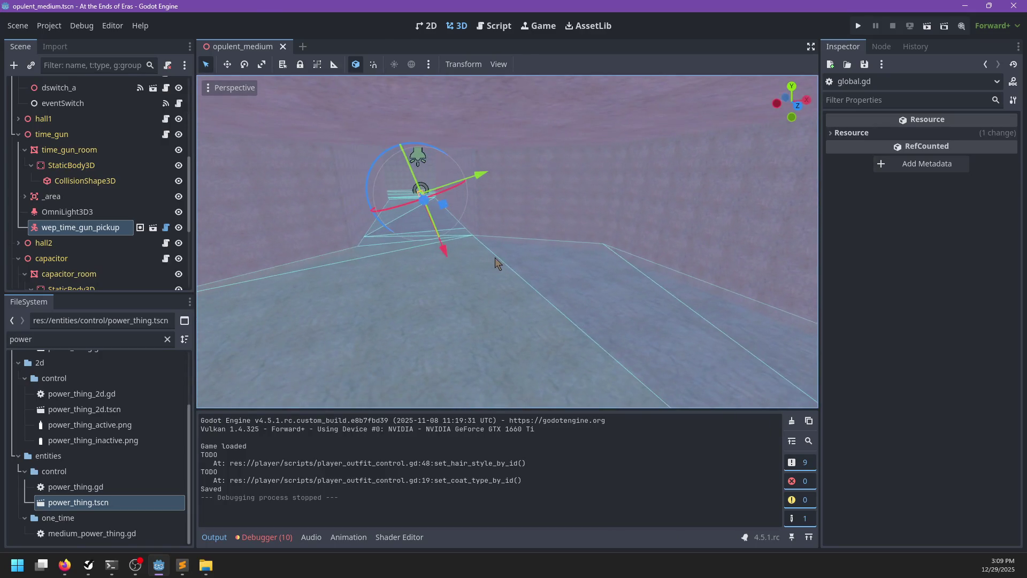
key(alt+Tab)
click(335, 311)
Add two more 3D map subtasks: one about maps and one zone-specific.
key(Insert)
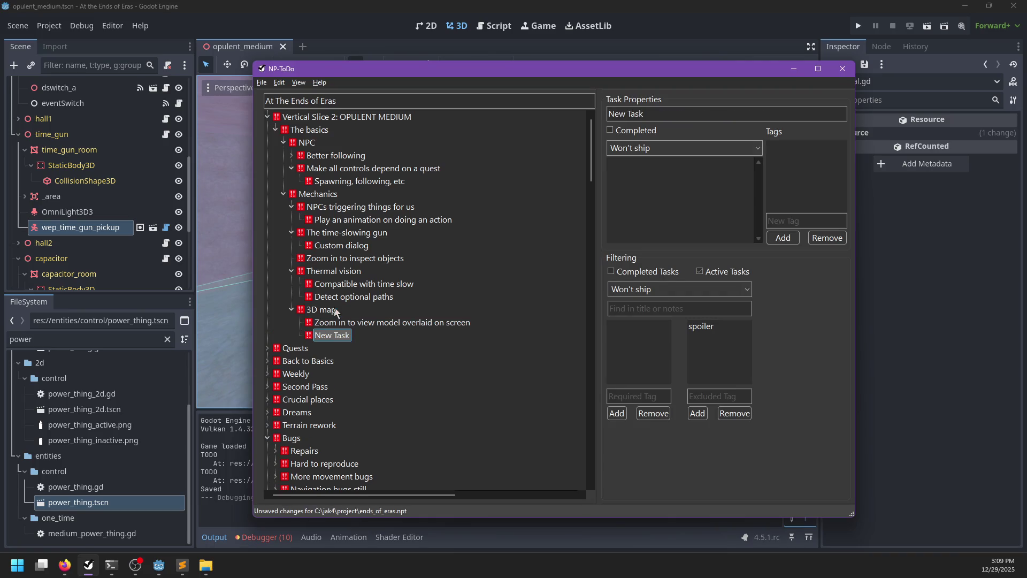
text(Based on the map)
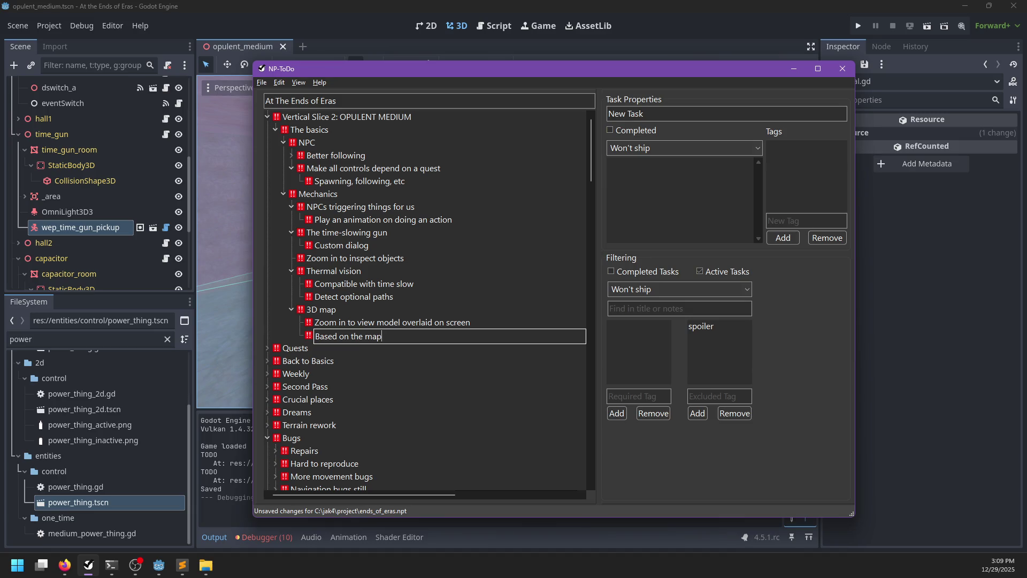
text(s you have)
key(Return)
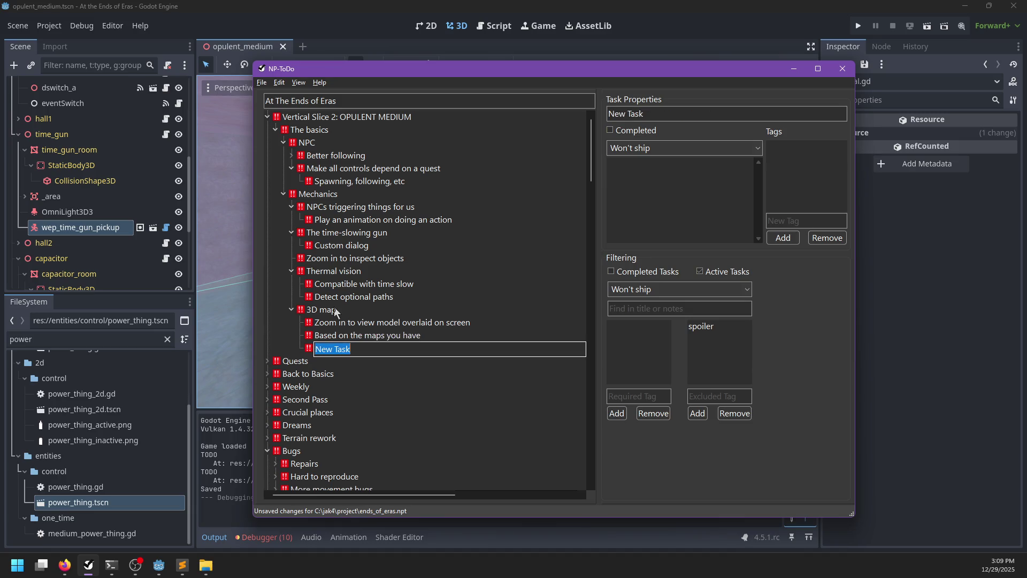
text(Zon)
text(cifi)
key(Return)
Orbit the Godot viewport for tilted and overhead looks at the rooms.
key(alt+Tab)
scroll(582, 218, up, 5)
scroll(377, 206, down, 5)
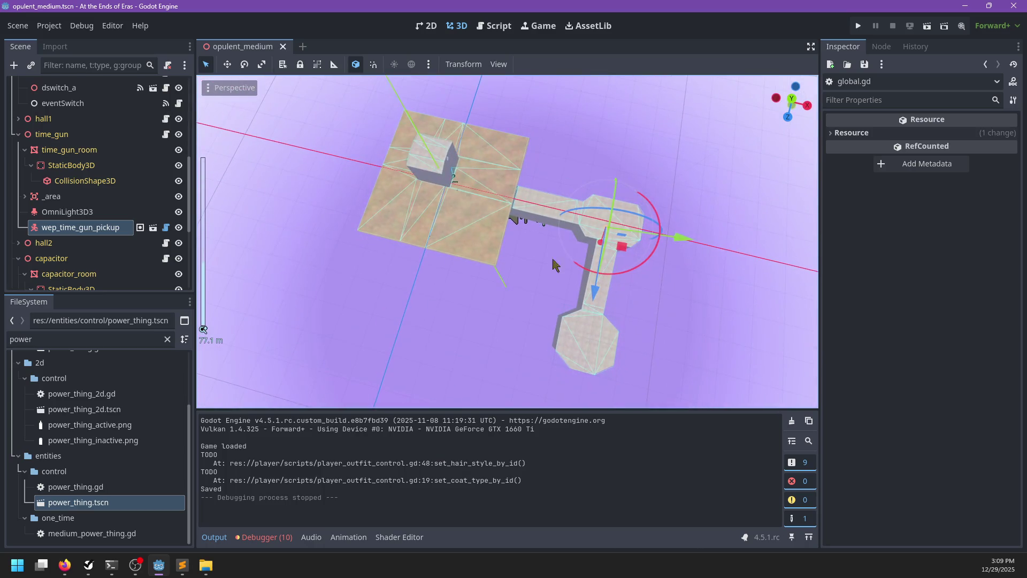
mouse_move(399, 278)
mouse_down()
mouse_move(649, 224)
mouse_move(516, 286)
mouse_move(556, 267)
mouse_move(598, 267)
mouse_up()
scroll(589, 251, up, 3)
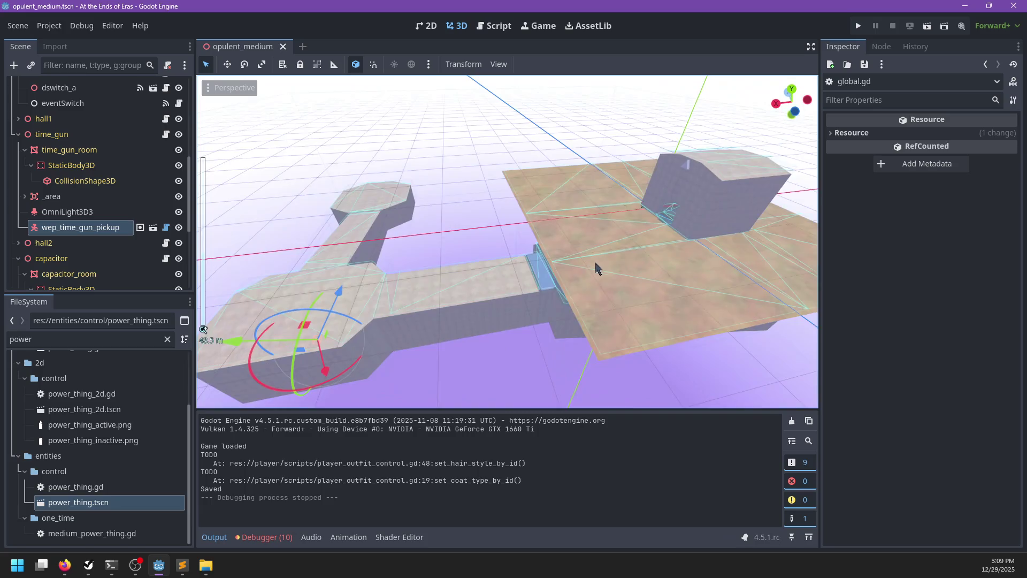
scroll(598, 268, down, 3)
drag(452, 298, 544, 298)
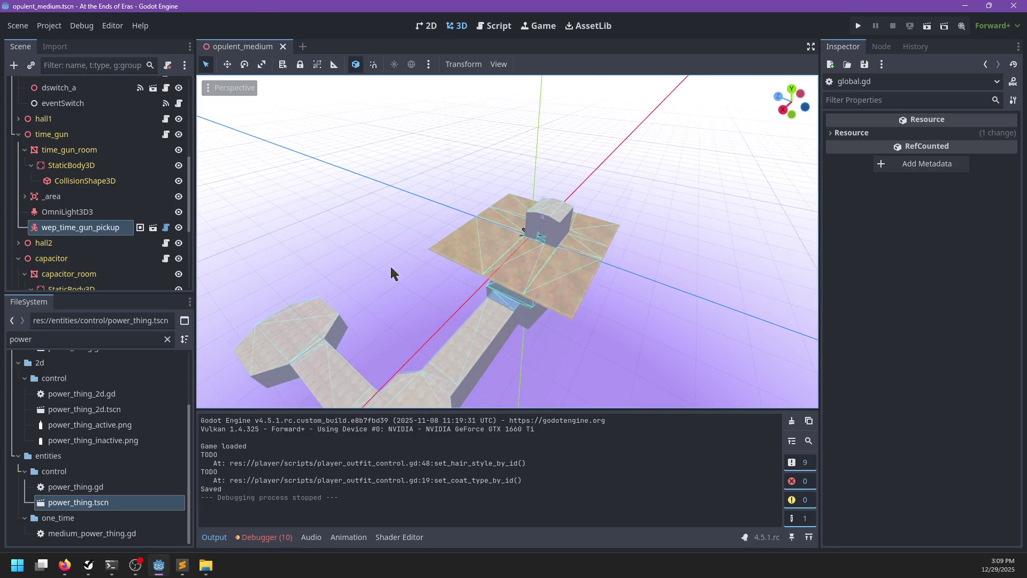
Collapse the NPC and Mechanics subtrees and add a Chunk system task under The basics.
key(alt+Tab)
click(284, 142)
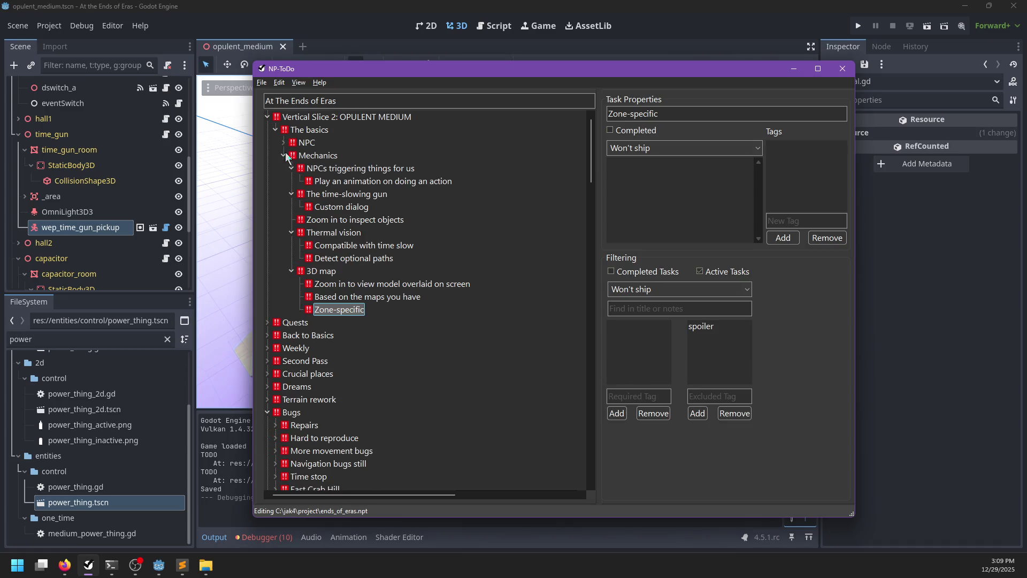
click(285, 155)
click(309, 130)
key(Insert)
text(Chu)
key(BackSpace)
key(BackSpace)
key(BackSpace)
text(system)
key(Return)
Add a chunk loading/unloading subtask to Chunk system and save the list.
key(Insert)
text(Loading/unloa)
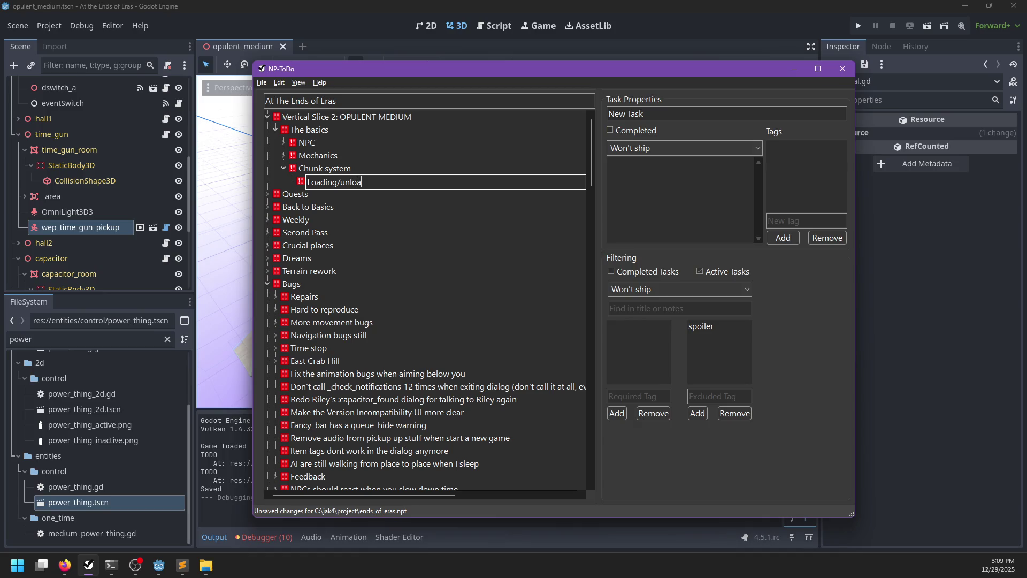
text(s)
key(Return)
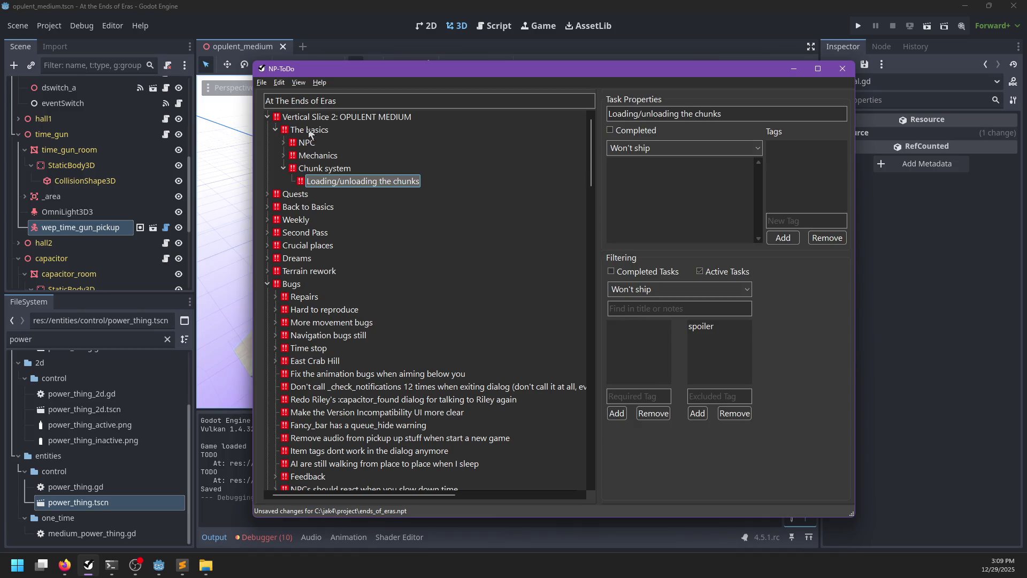
key(ctrl+s)
Add a Chunk system subtask for saving chunks in a sub-chunk format.
key(alt+Tab)
scroll(535, 230, up, 5)
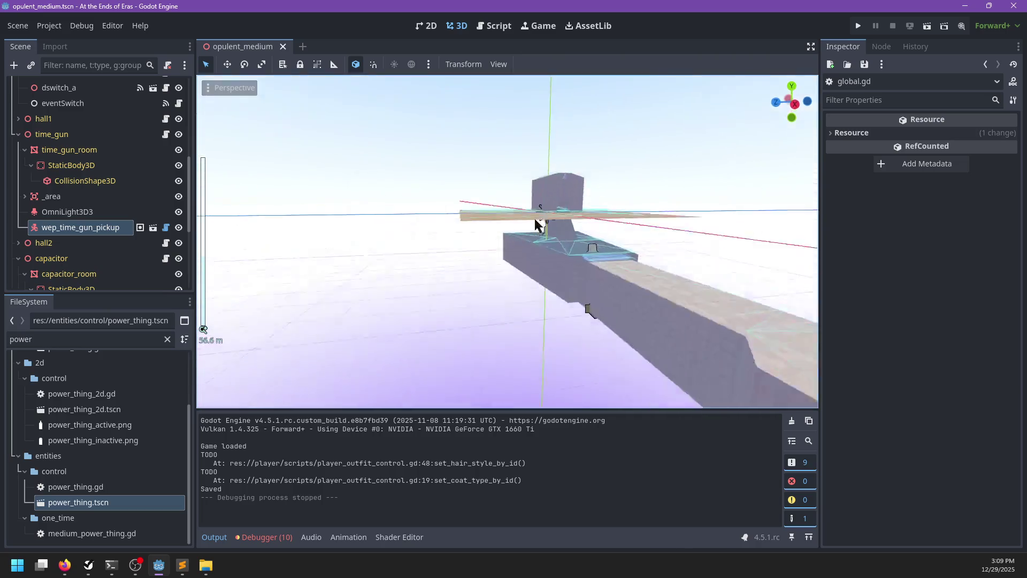
mouse_move(493, 220)
mouse_down()
mouse_move(435, 257)
mouse_move(553, 233)
mouse_move(458, 286)
mouse_move(463, 295)
mouse_up()
key(alt+Tab)
key(Insert)
key(F2)
text(Save su)
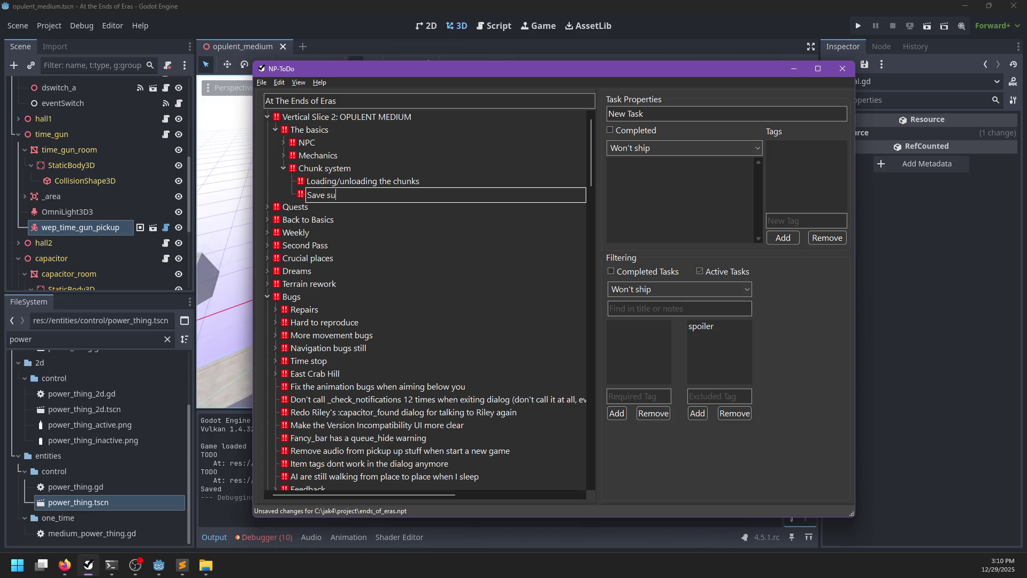
text(b-chunks as a specific for)
text(mat)
key(Return)
Add a Chunk system subtask for code generation.
key(Insert)
key(F2)
text(A)
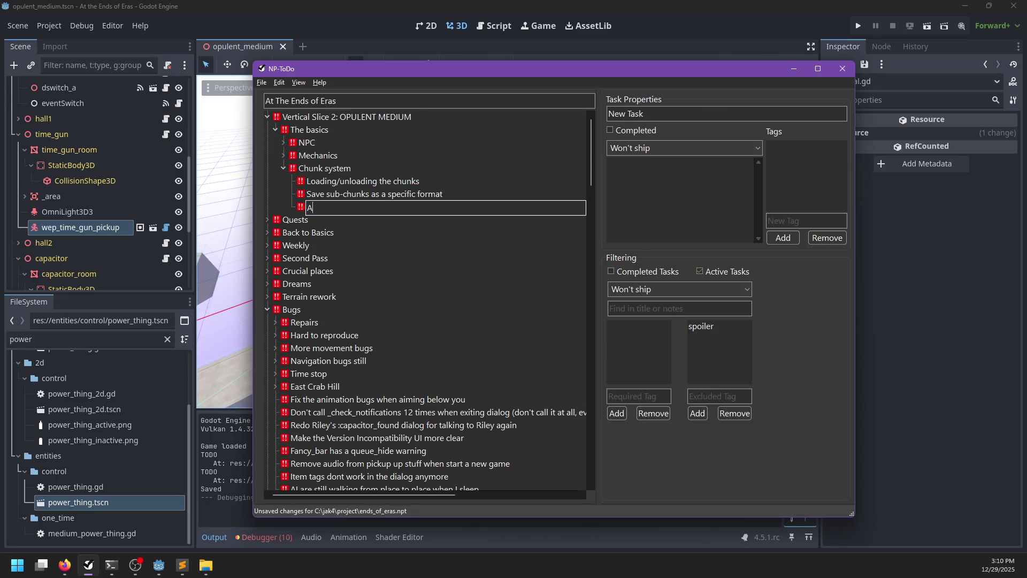
text(erate proper code to loa)
key(ctrl+BackSpace)
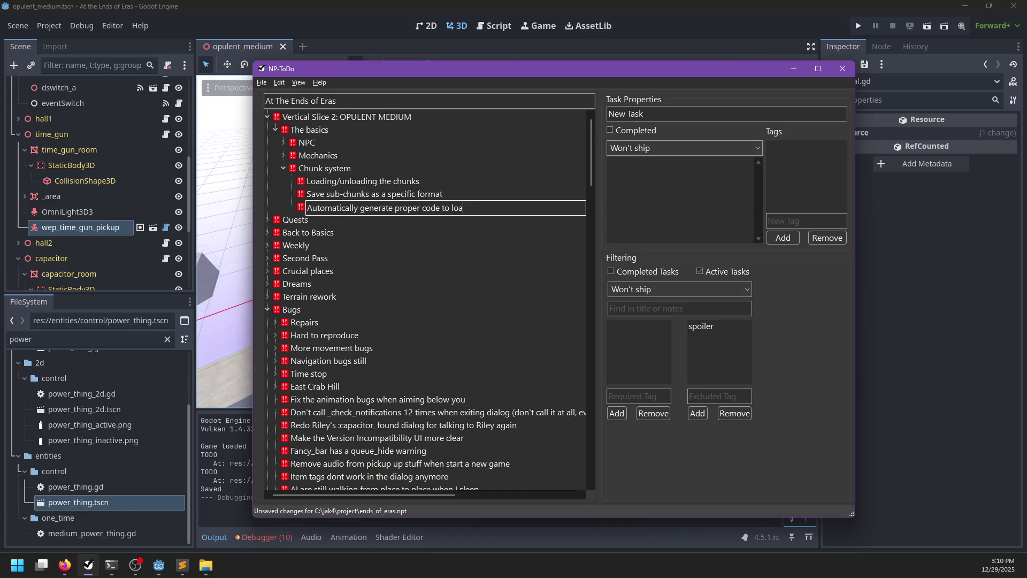
key(Return)
key(alt+Tab)
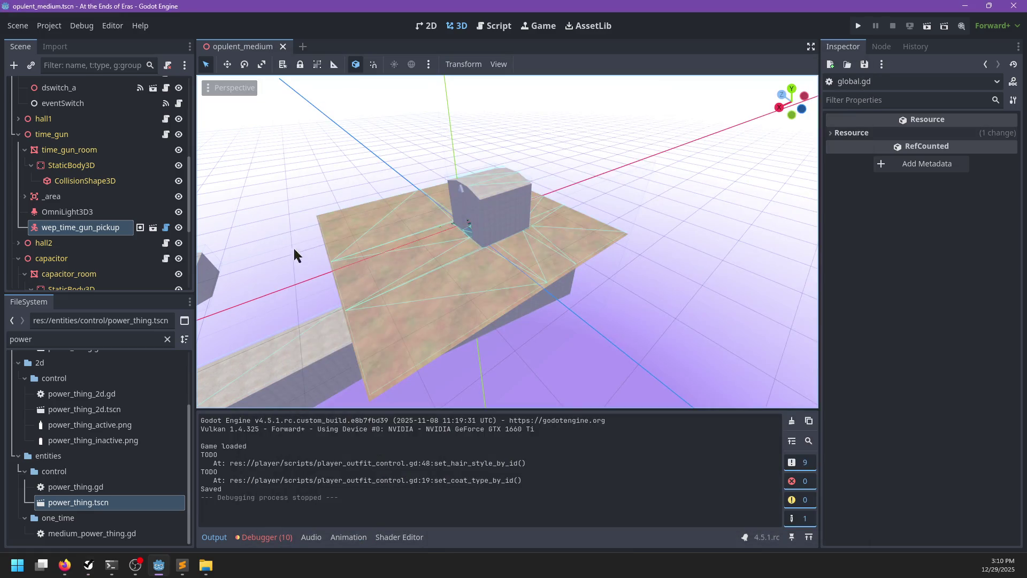
Frame the time_gun room's _area node in the viewport, undoing an accidental move.
scroll(191, 232, up, 2)
double_click(75, 224)
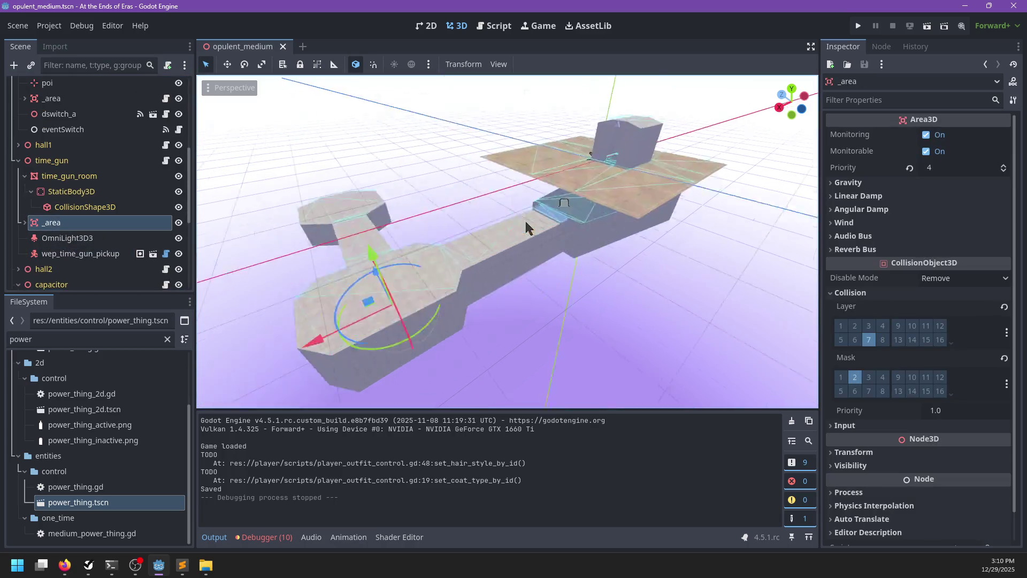
scroll(642, 209, up, 3)
scroll(653, 223, up, 3)
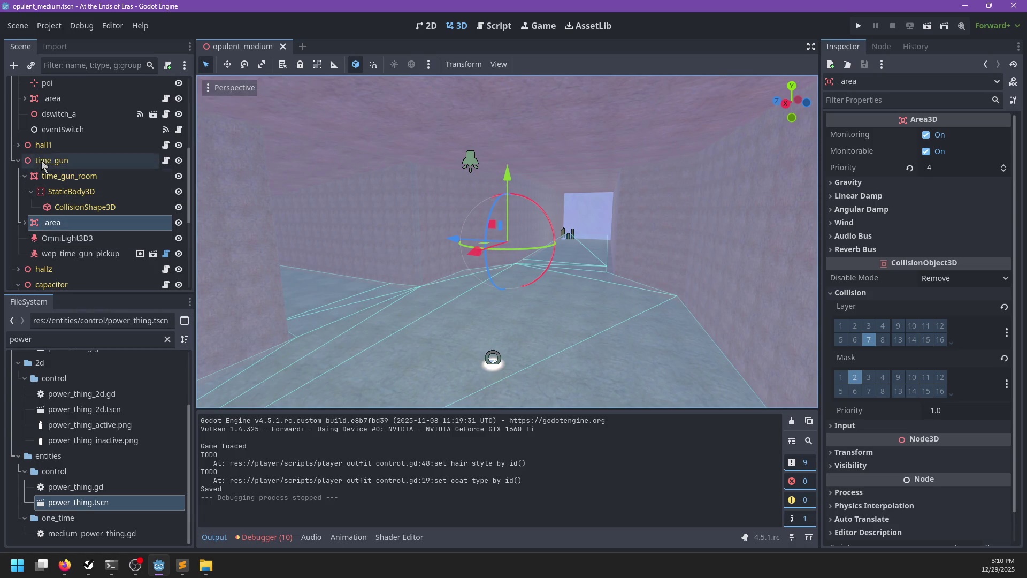
click(18, 161)
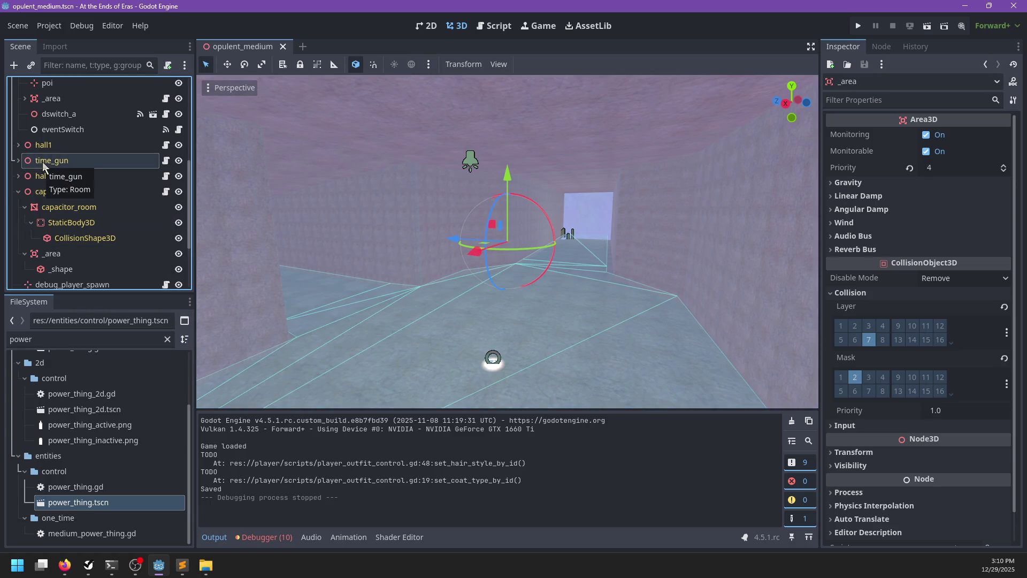
click(19, 161)
click(55, 224)
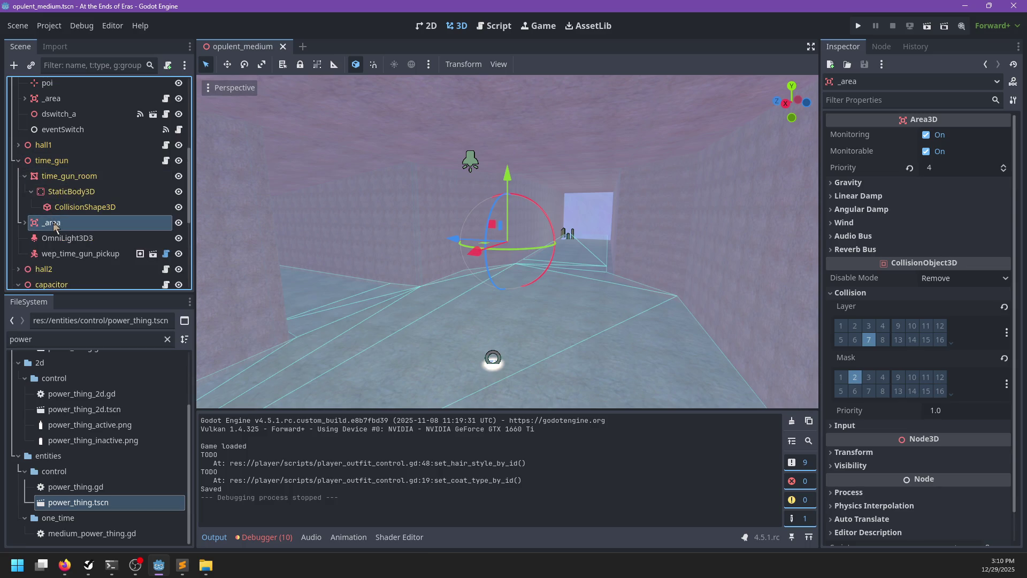
double_click(53, 226)
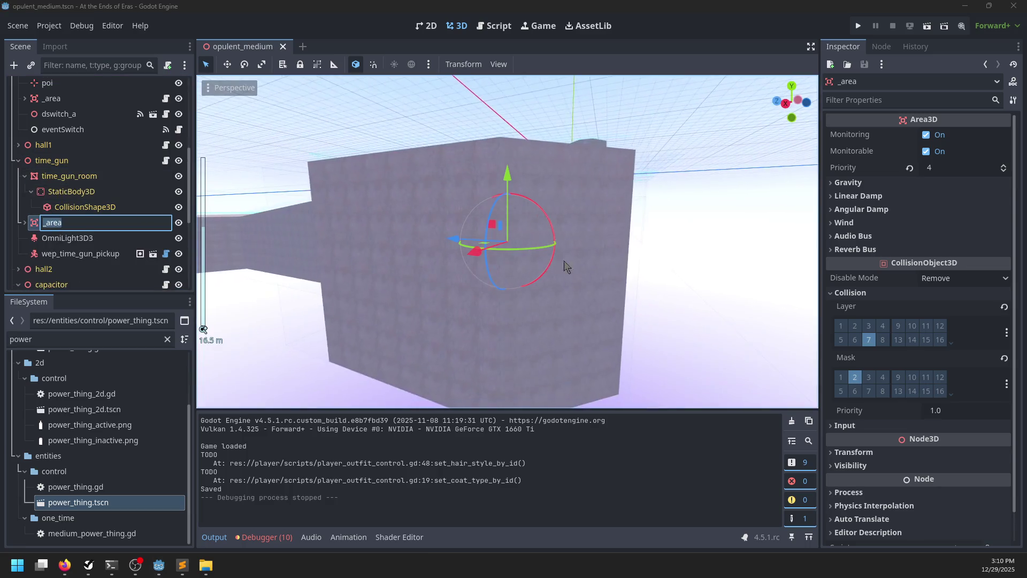
drag(522, 185, 511, 101)
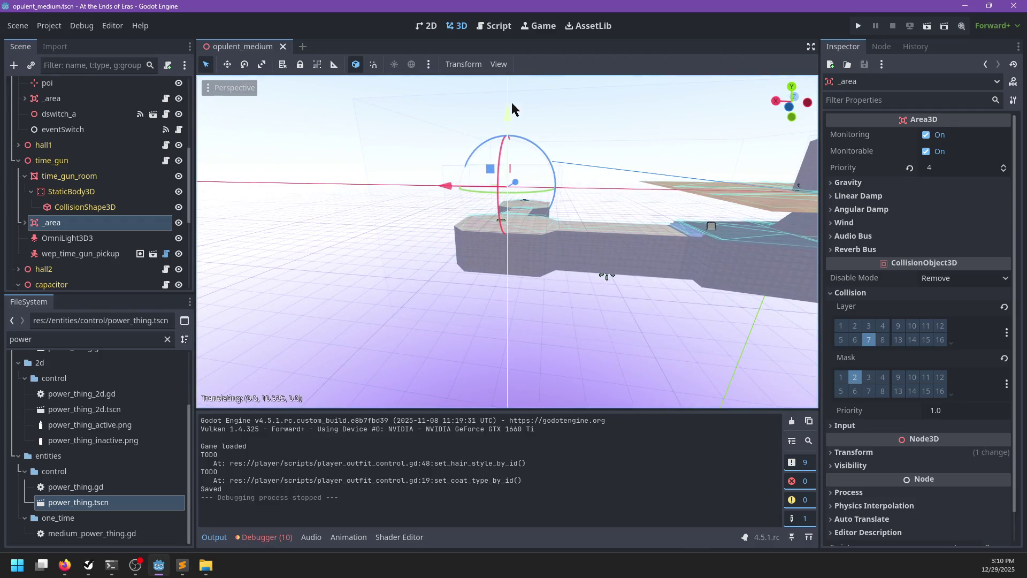
key(ctrl+z)
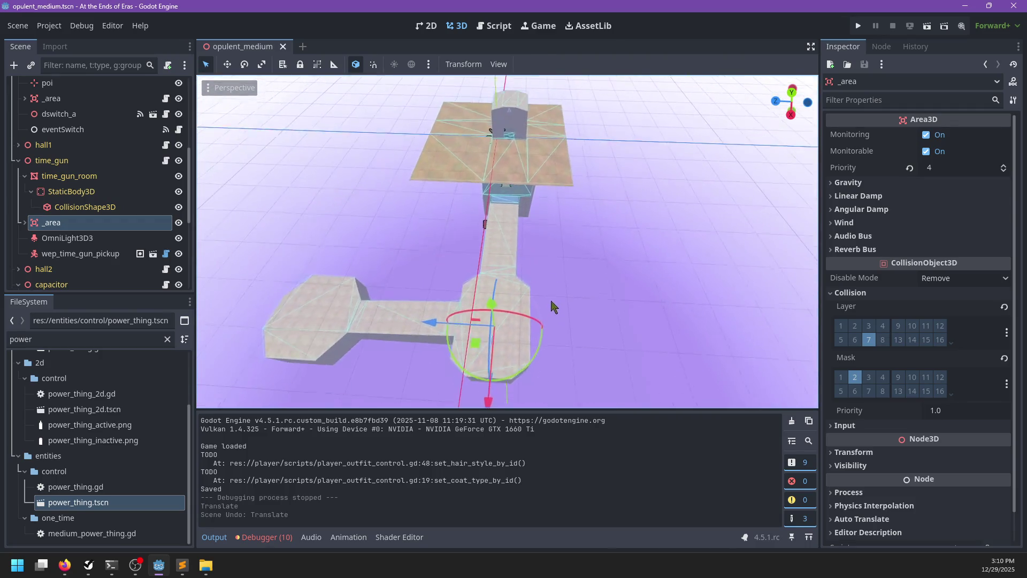
View the rooms from the opposite side and toggle time_gun's visibility off and back on, undoing a stray move.
drag(573, 328, 458, 246)
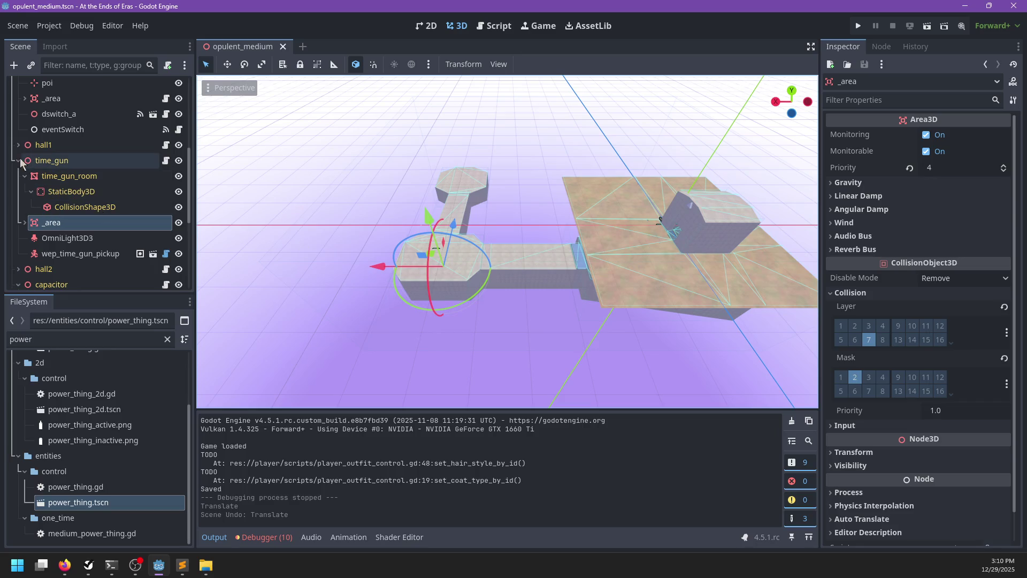
click(39, 161)
drag(428, 223, 459, 356)
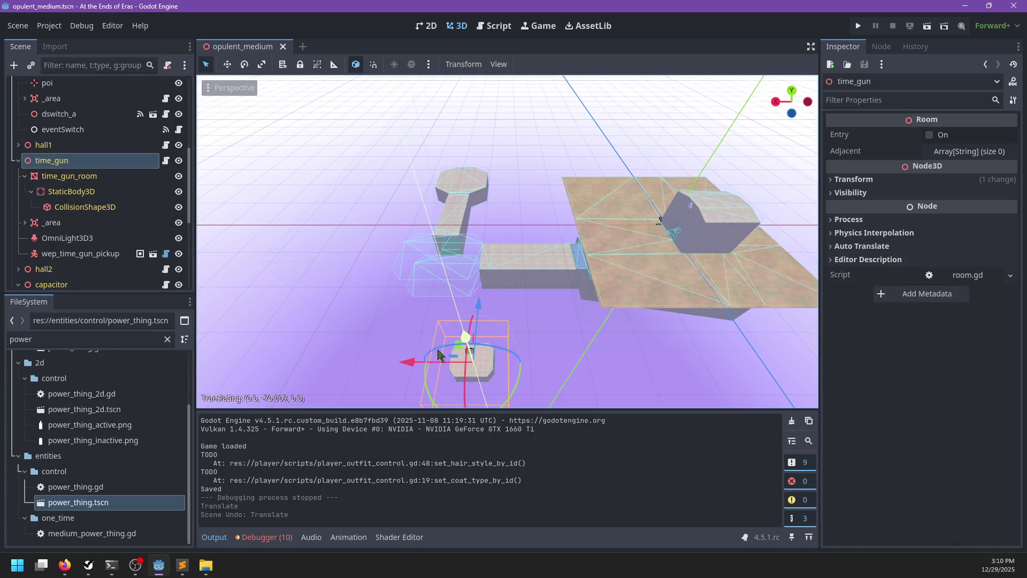
key(ctrl+z)
click(179, 160)
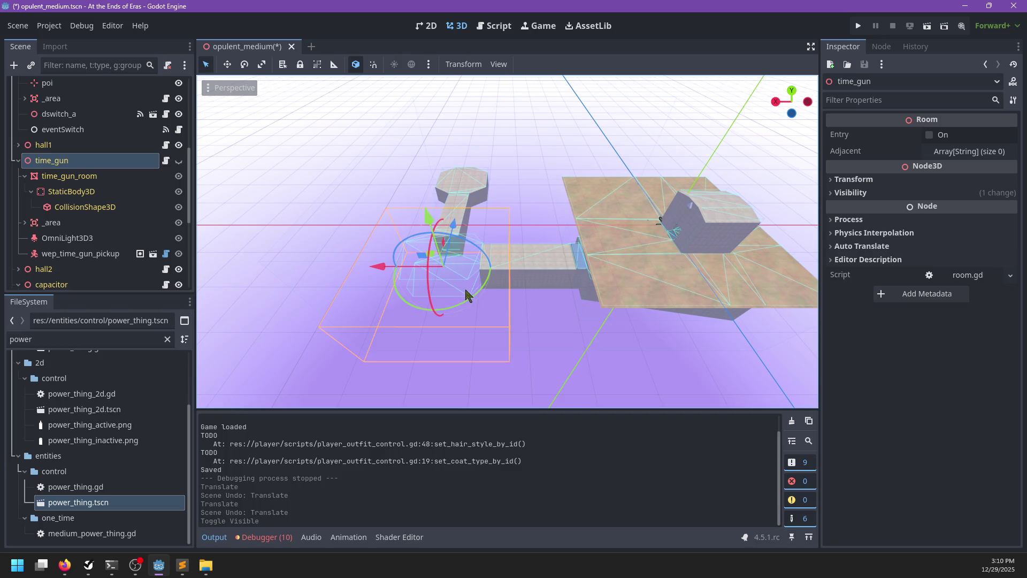
key(f)
click(53, 222)
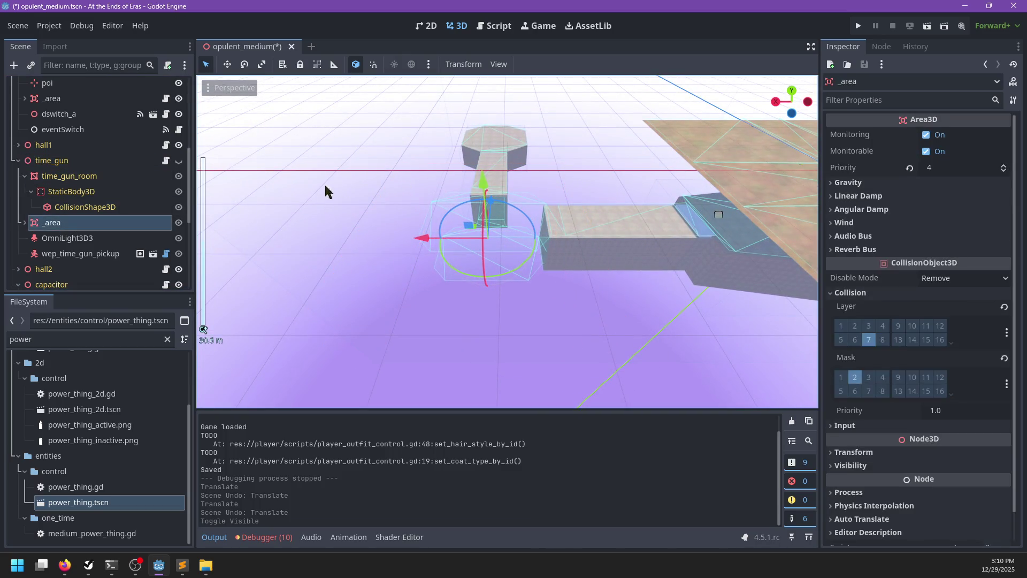
click(179, 160)
Save the scene and return to NP-ToDo with the Chunk system task selected.
key(ctrl+s)
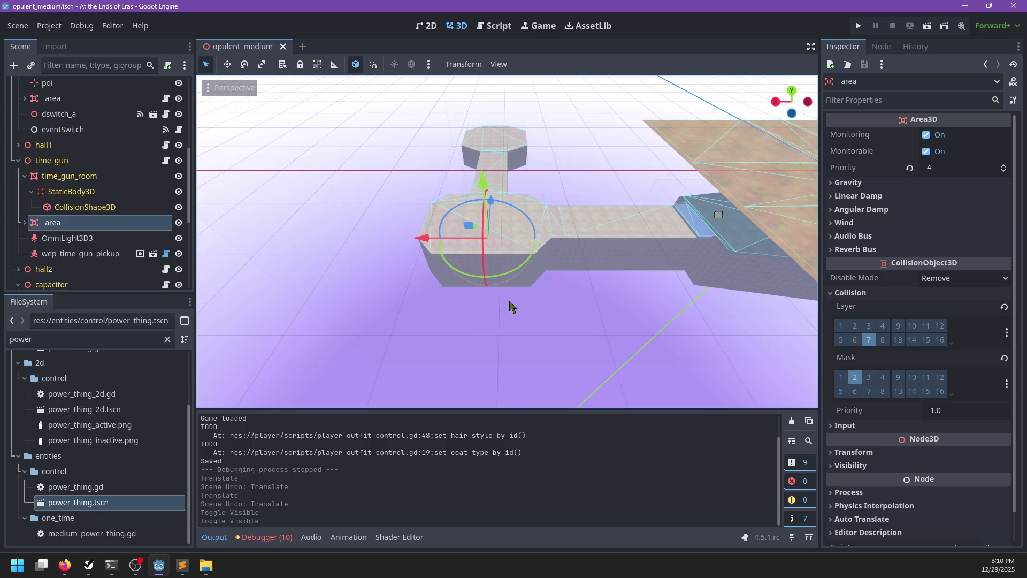
key(alt+Tab)
click(319, 171)
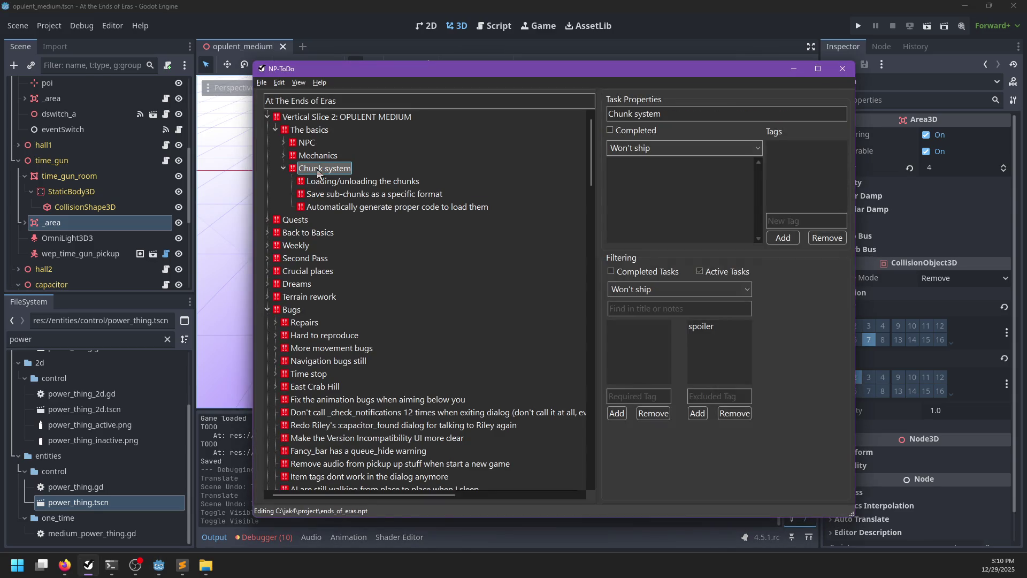
Add child task 'Split out areas into separate tree' under Chunk system and save.
key(Insert)
text(Split out )
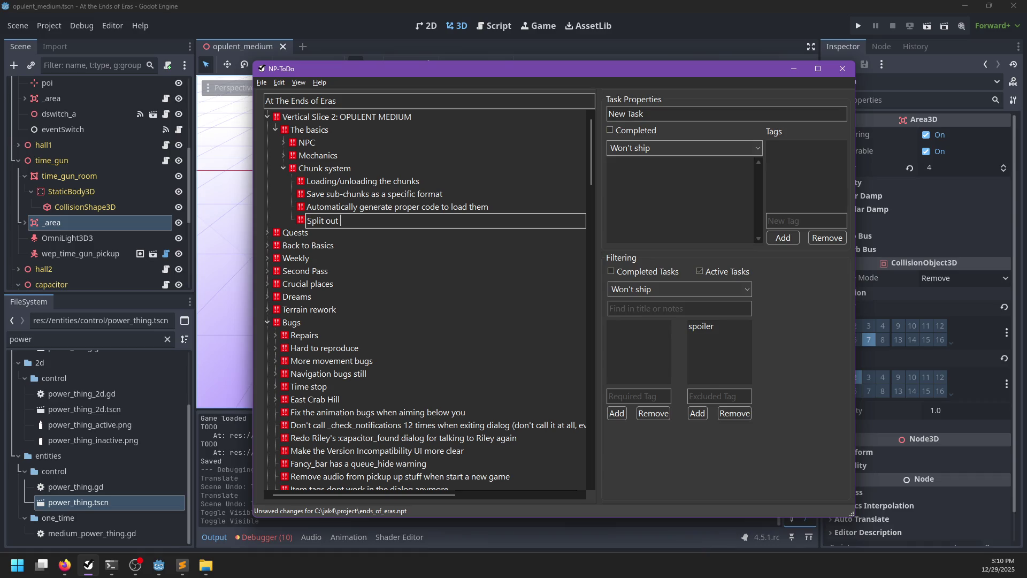
text(area into separate tr)
text(ee)
key(Return)
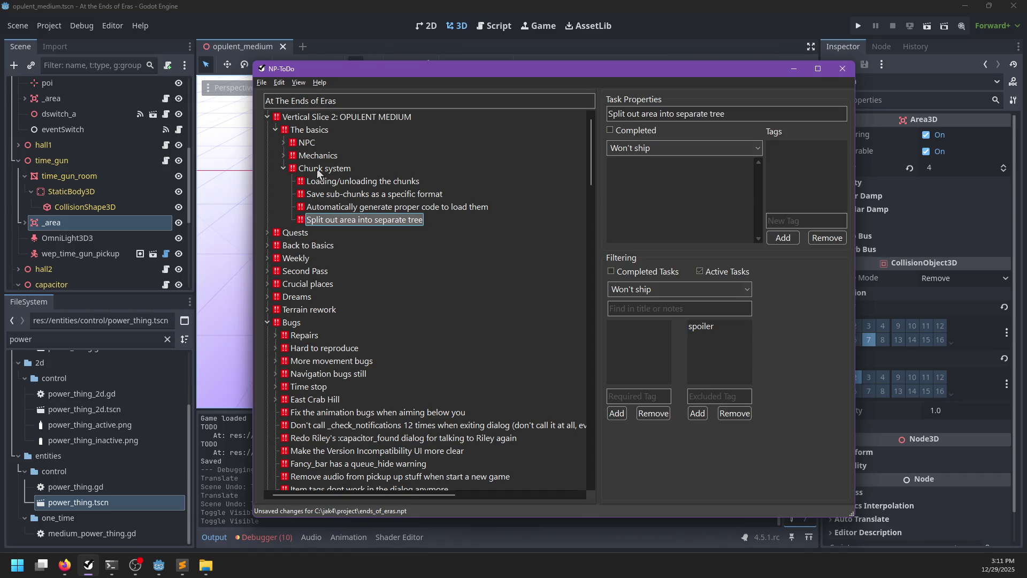
click(355, 221)
click(356, 220)
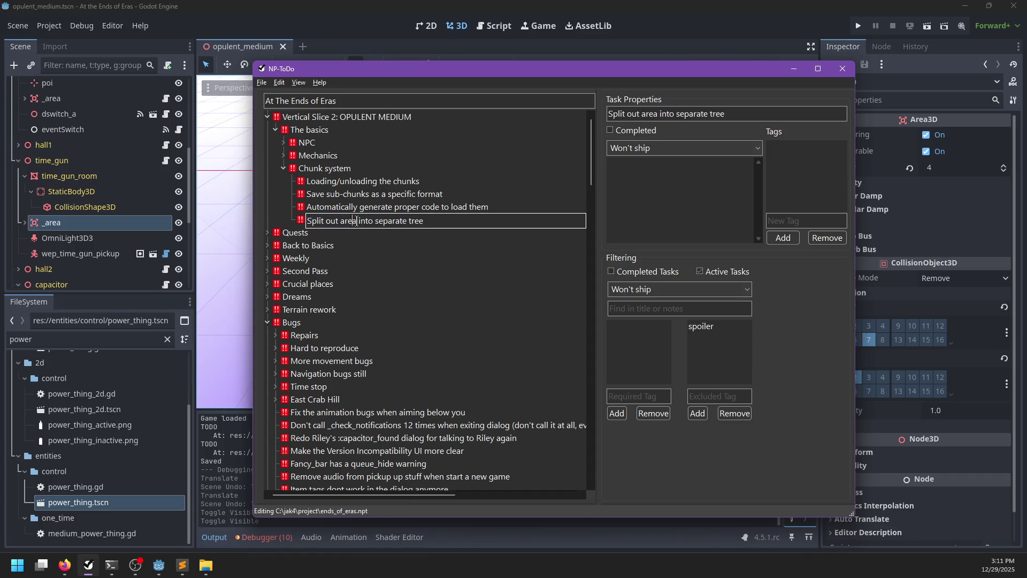
key(Right)
text(s)
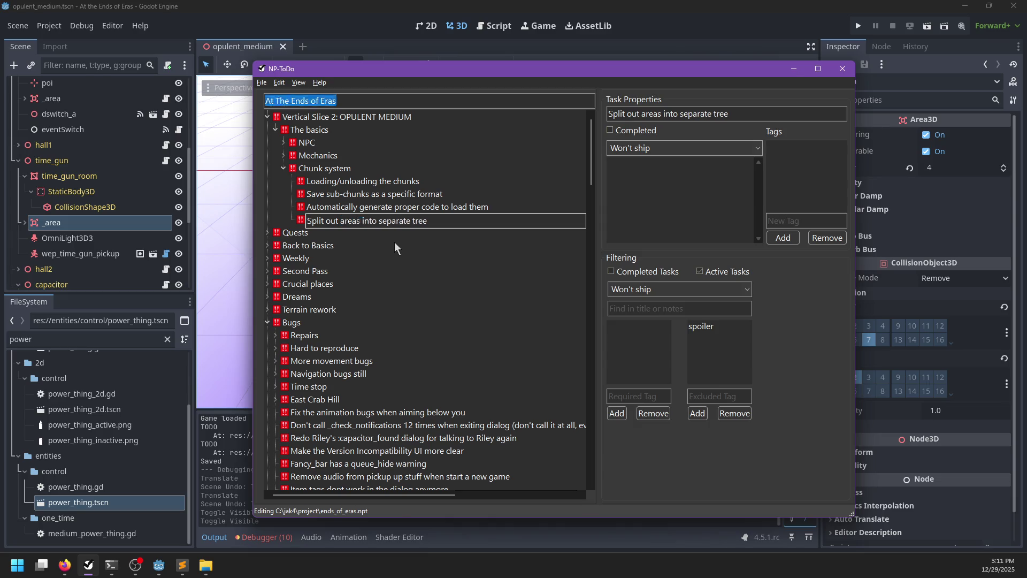
key(Return)
key(ctrl+s)
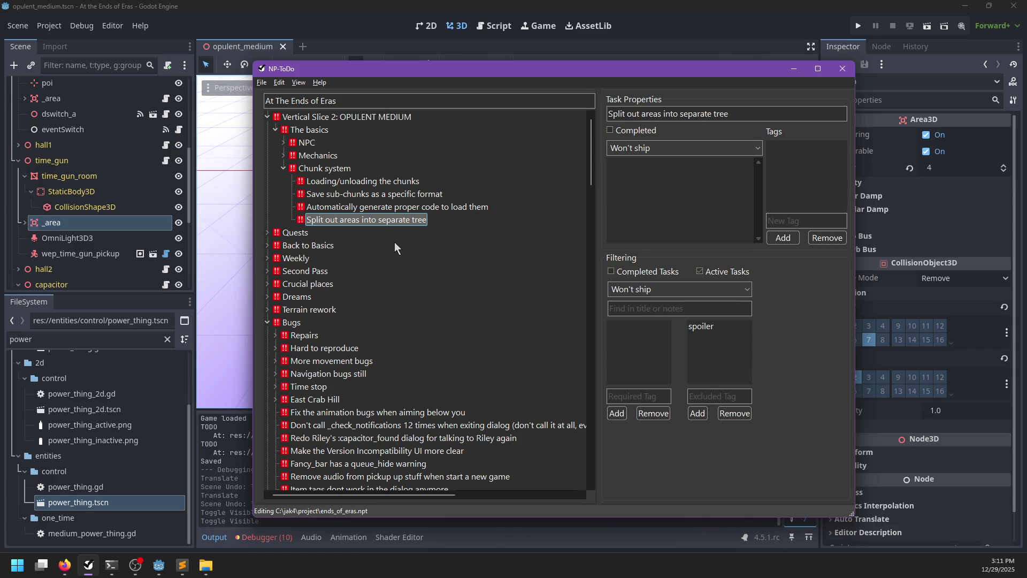
Add subtask 'Make sure areas are deleted when the subchunk doesn't exist' beneath it and save.
click(53, 98)
scroll(545, 267, up, 1)
scroll(97, 210, up, 5)
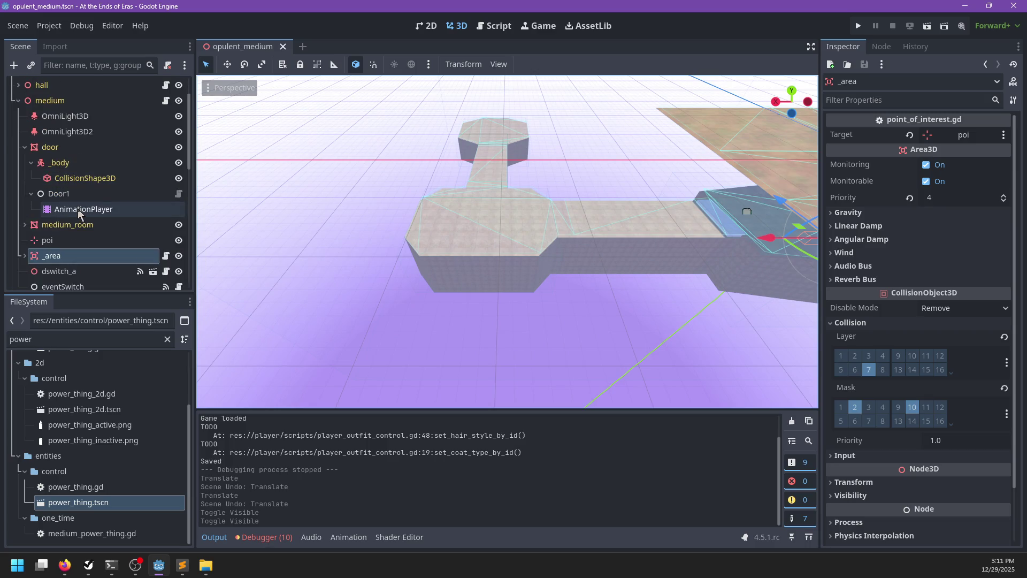
key(alt+Tab)
key(Insert)
text(Make sure areas are de)
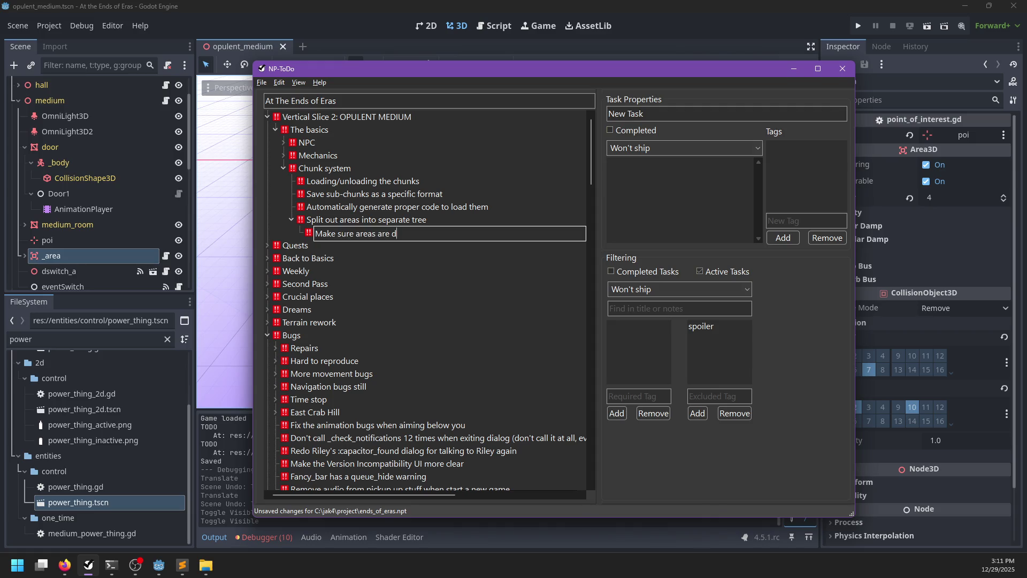
text(leted when t)
key(BackSpace)
text(subchunk doe)
text(sn't exist)
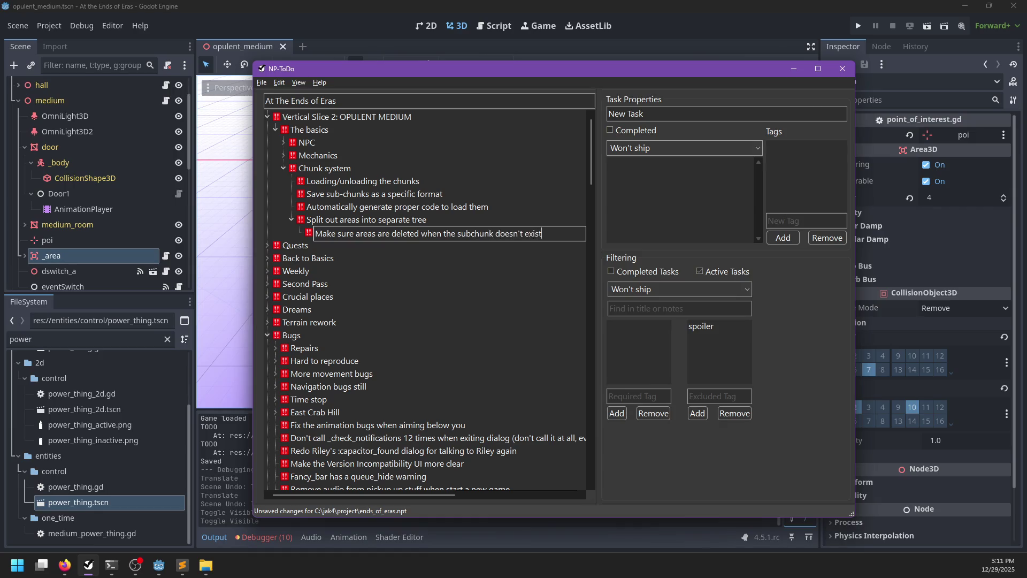
key(Return)
key(ctrl+s)
key(alt+Tab)
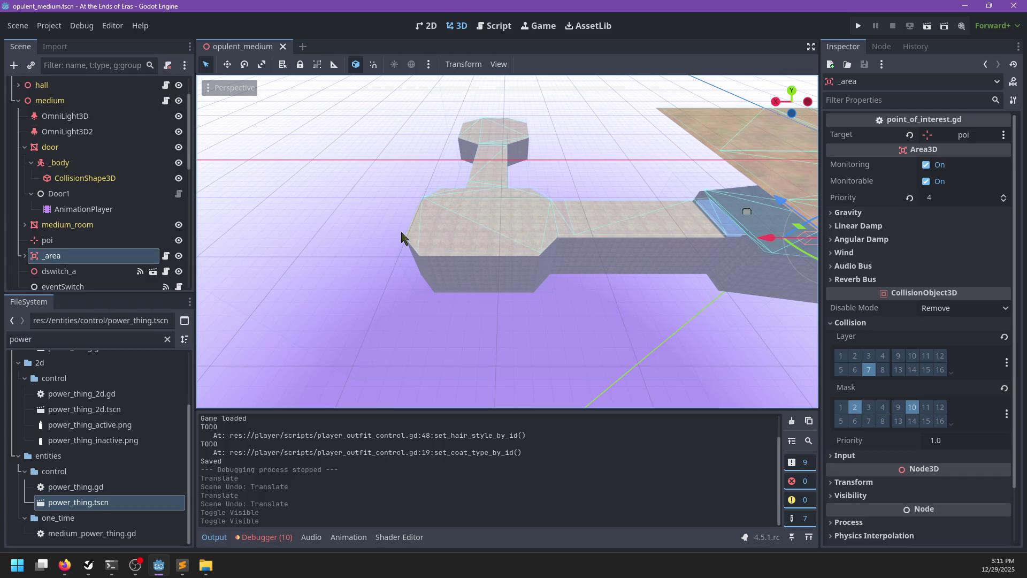
Show the Debugger's Errors list and expand the shader error entry.
click(266, 537)
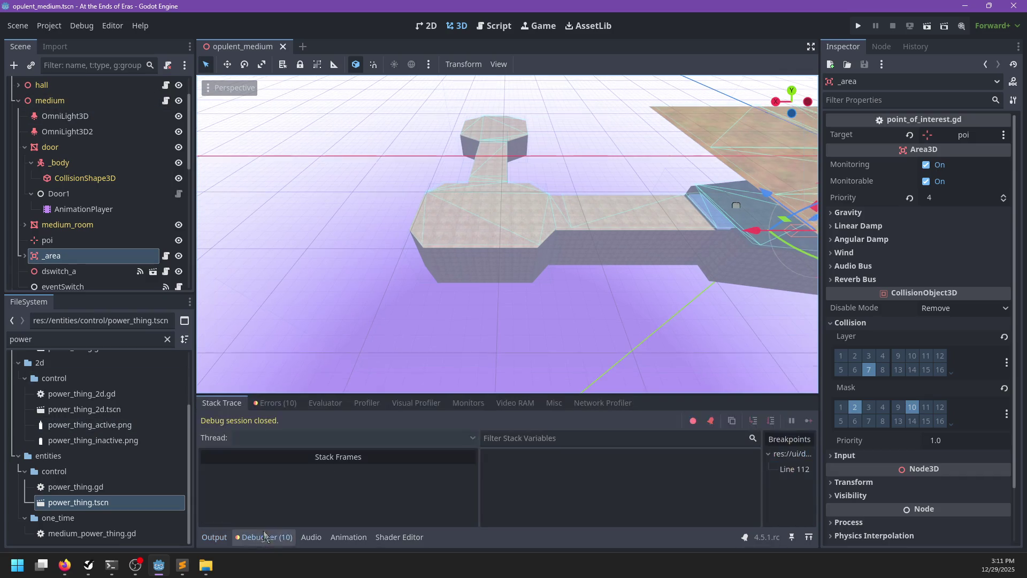
click(274, 403)
scroll(320, 457, down, 3)
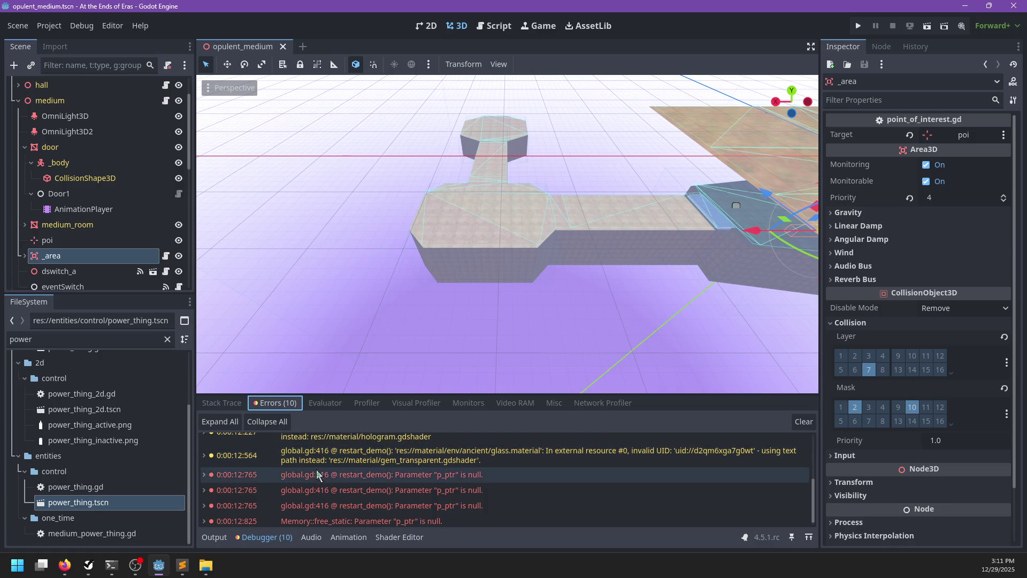
scroll(332, 461, up, 2)
click(342, 449)
scroll(342, 449, up, 4)
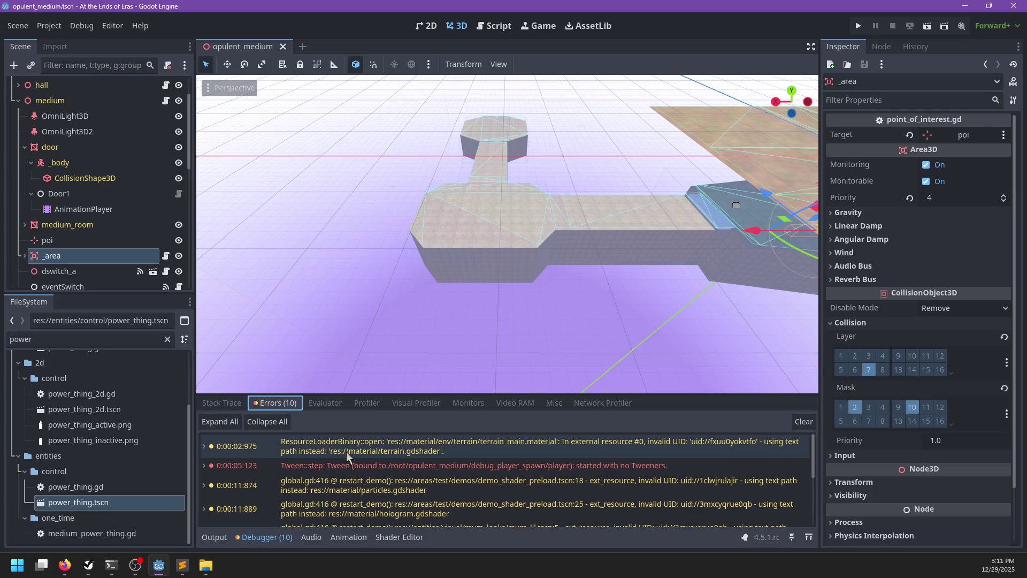
Search FileSystem for terrain_main and show terrain_main.material in the Inspector.
double_click(102, 339)
text(terrain_main)
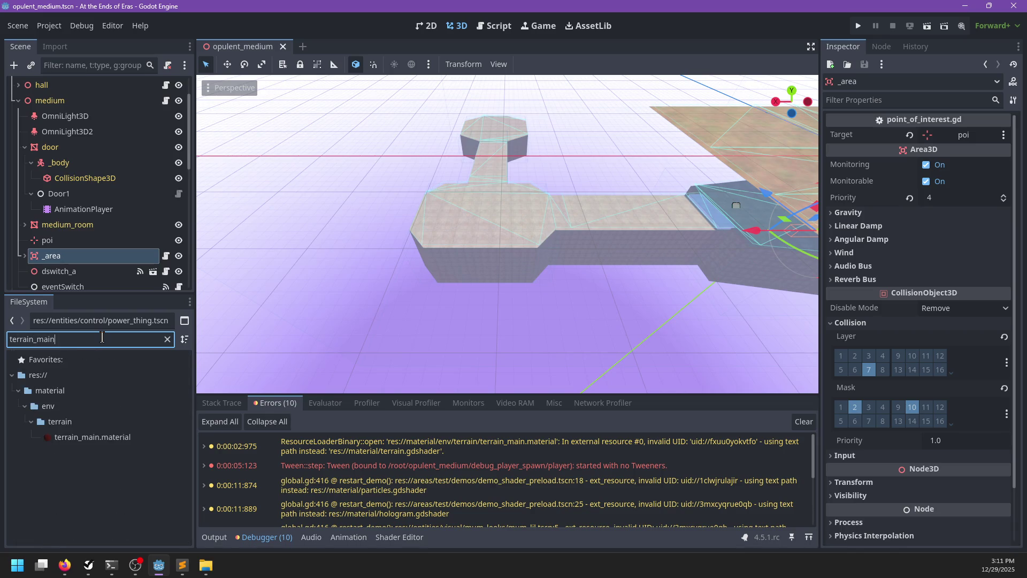
click(92, 436)
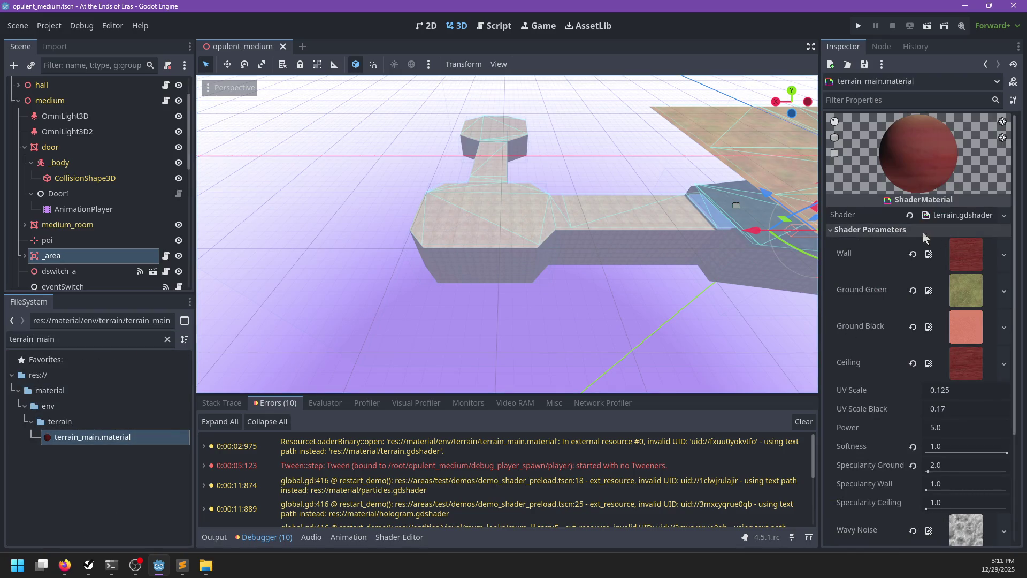
click(864, 64)
click(867, 84)
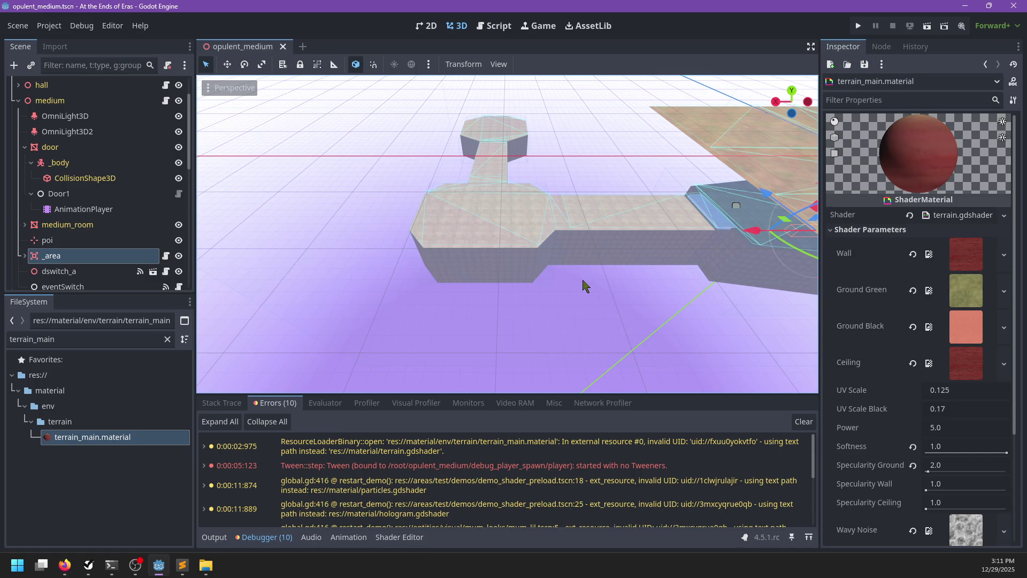